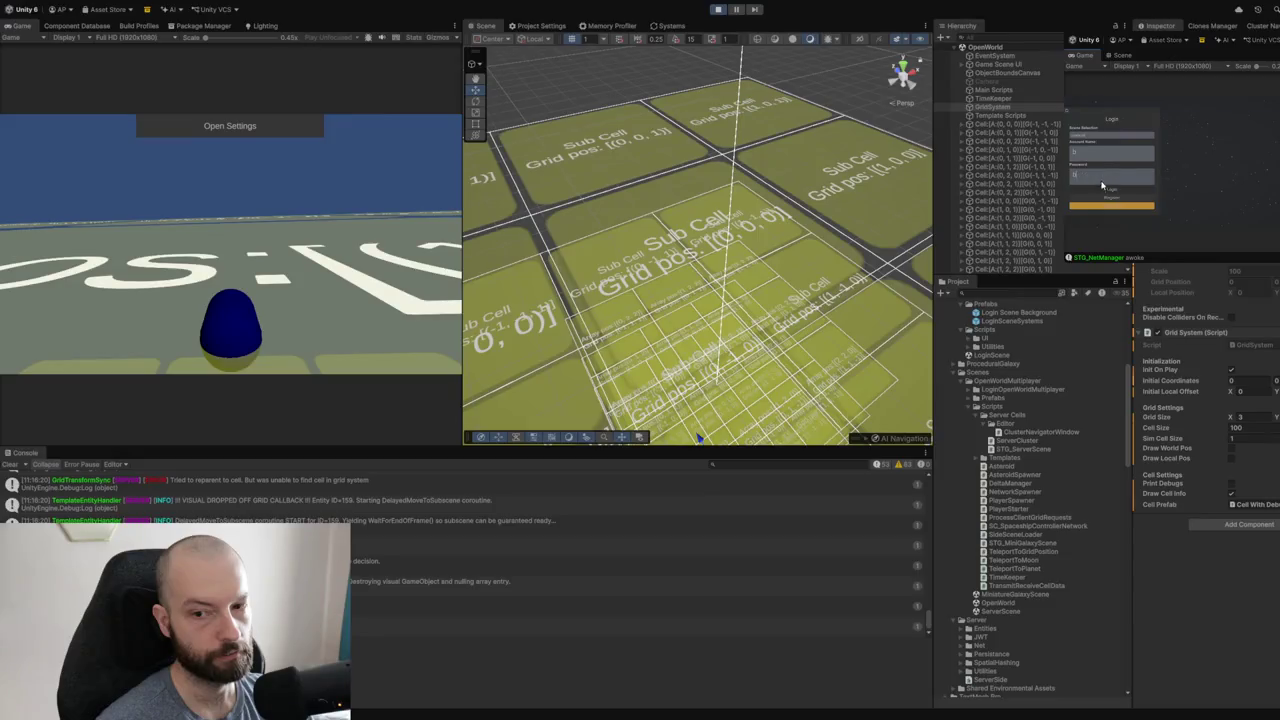
- Log the second player in from the clone's Game view and orbit around the grid cells
{"action": "left_click", "coordinate": [1115, 189]}
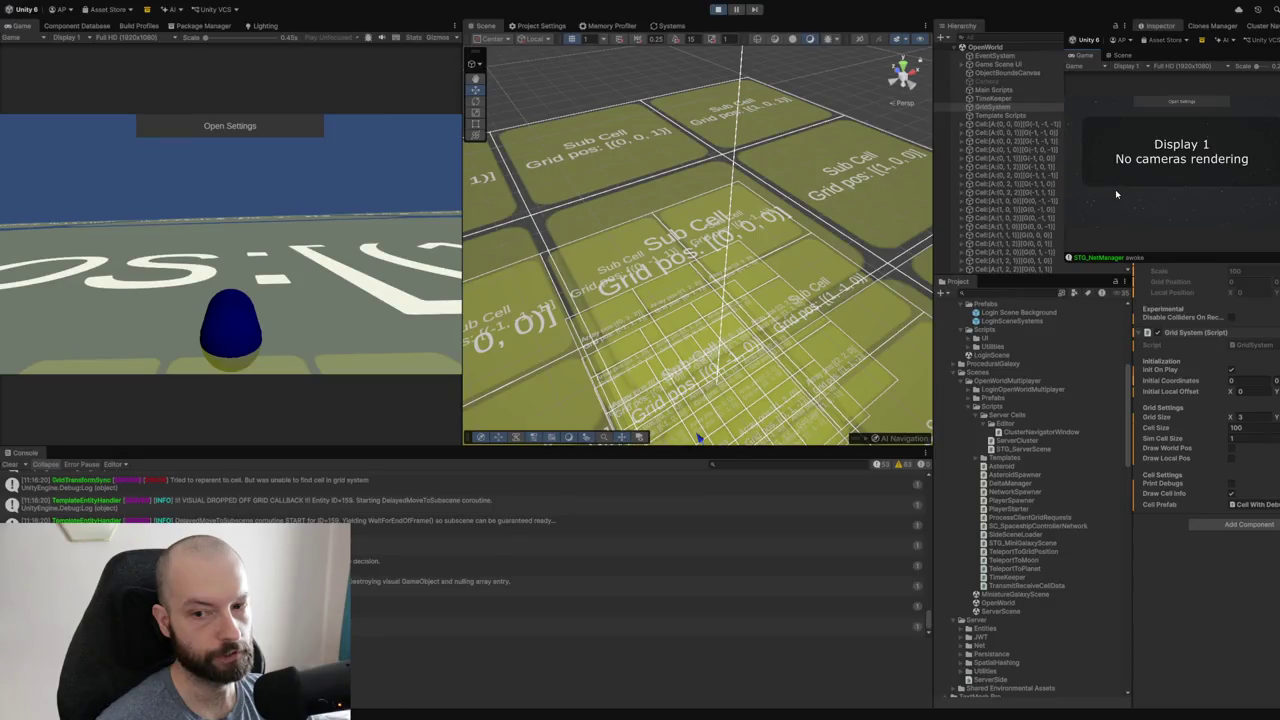
{"action": "left_click_drag", "start_coordinate": [810, 210], "coordinate": [800, 208]}
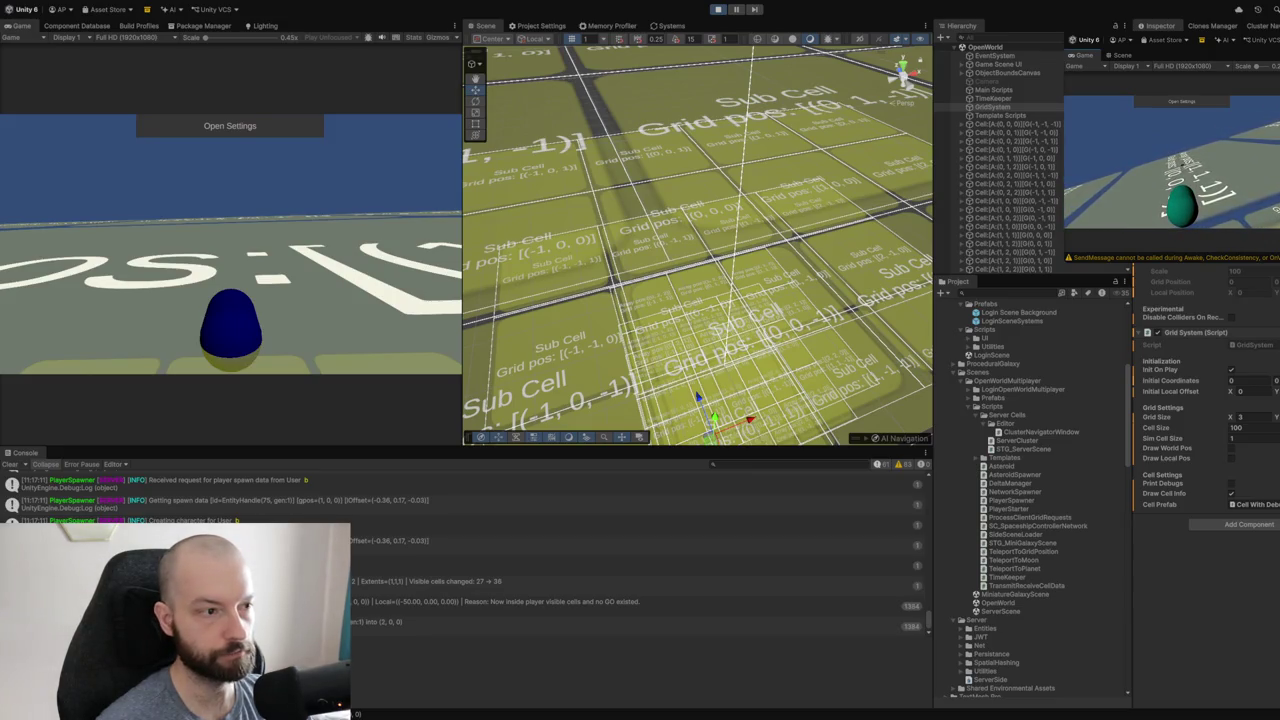
{"action": "scroll", "coordinate": [697, 245], "scroll_direction": "down", "scroll_amount": 5}
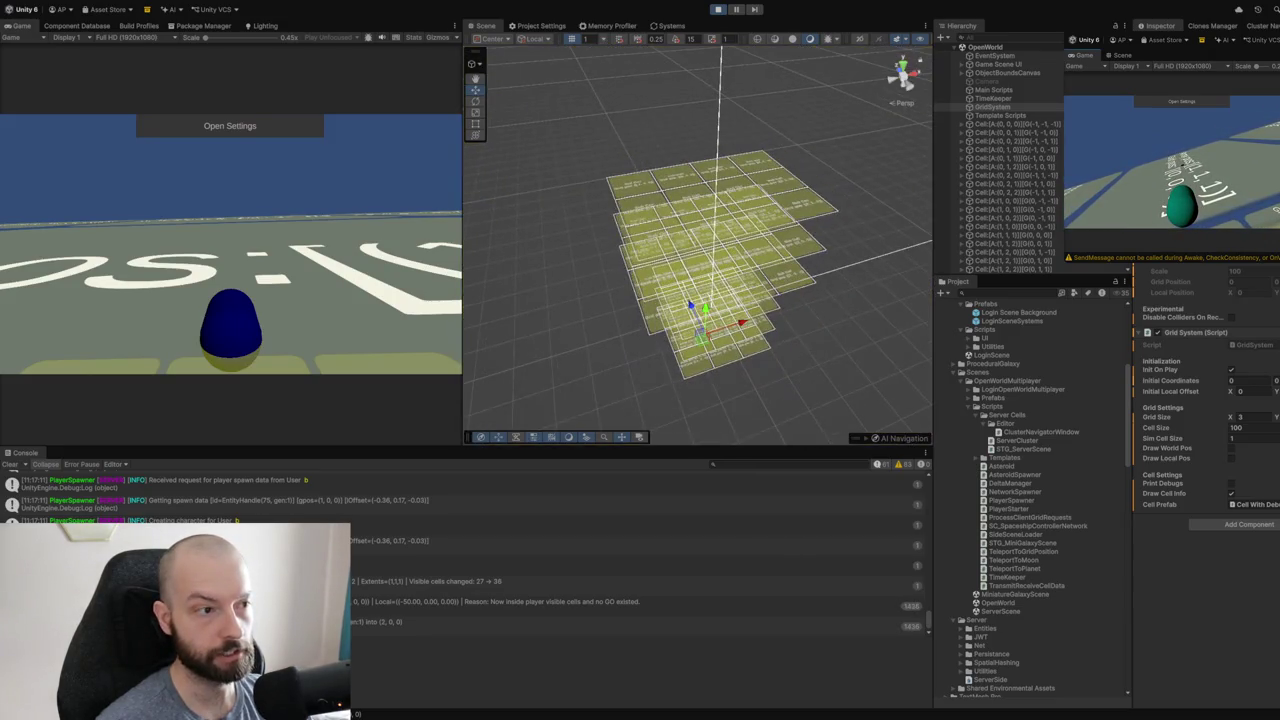
{"action": "scroll", "coordinate": [697, 245], "scroll_direction": "up", "scroll_amount": 3}
{"action": "scroll", "coordinate": [697, 245], "scroll_direction": "down", "scroll_amount": 1}
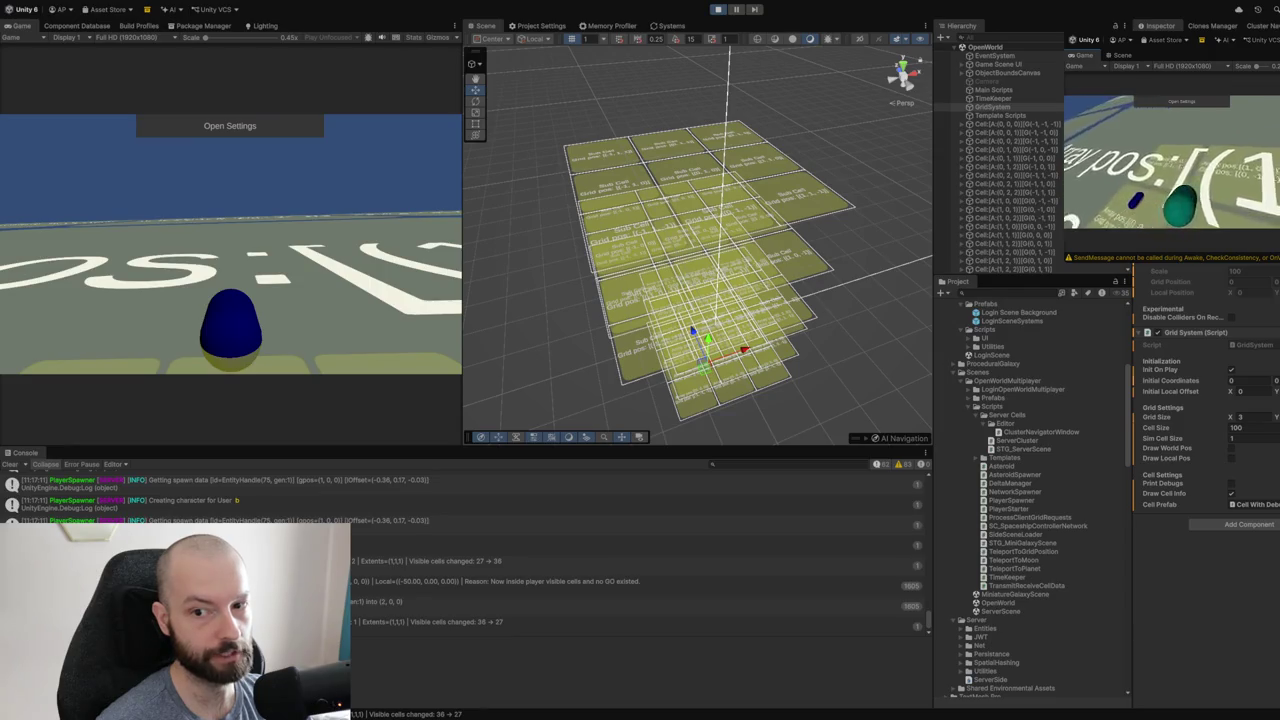
{"action": "mouse_move", "coordinate": [700, 320]}
{"action": "left_mouse_down"}
{"action": "mouse_move", "coordinate": [717, 289]}
{"action": "mouse_move", "coordinate": [686, 251]}
{"action": "mouse_move", "coordinate": [823, 163]}
{"action": "mouse_move", "coordinate": [727, 125]}
{"action": "left_mouse_up"}
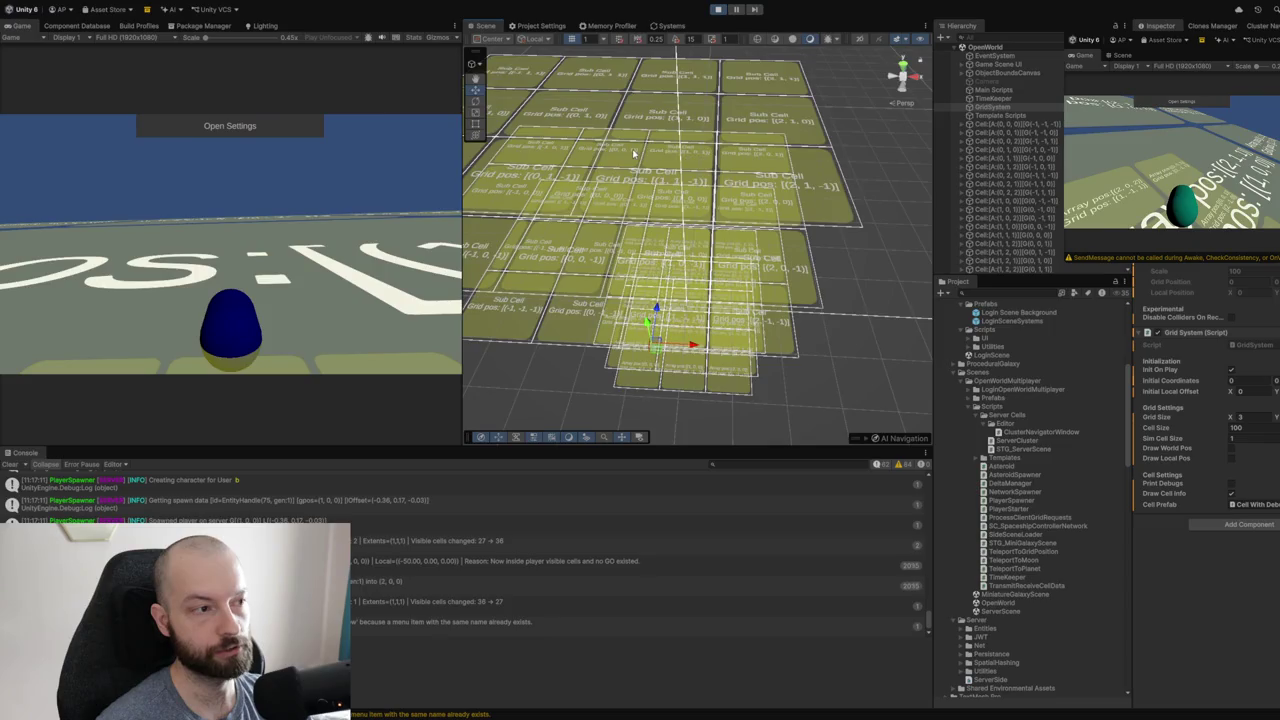
{"action": "left_click_drag", "start_coordinate": [633, 153], "coordinate": [586, 116]}
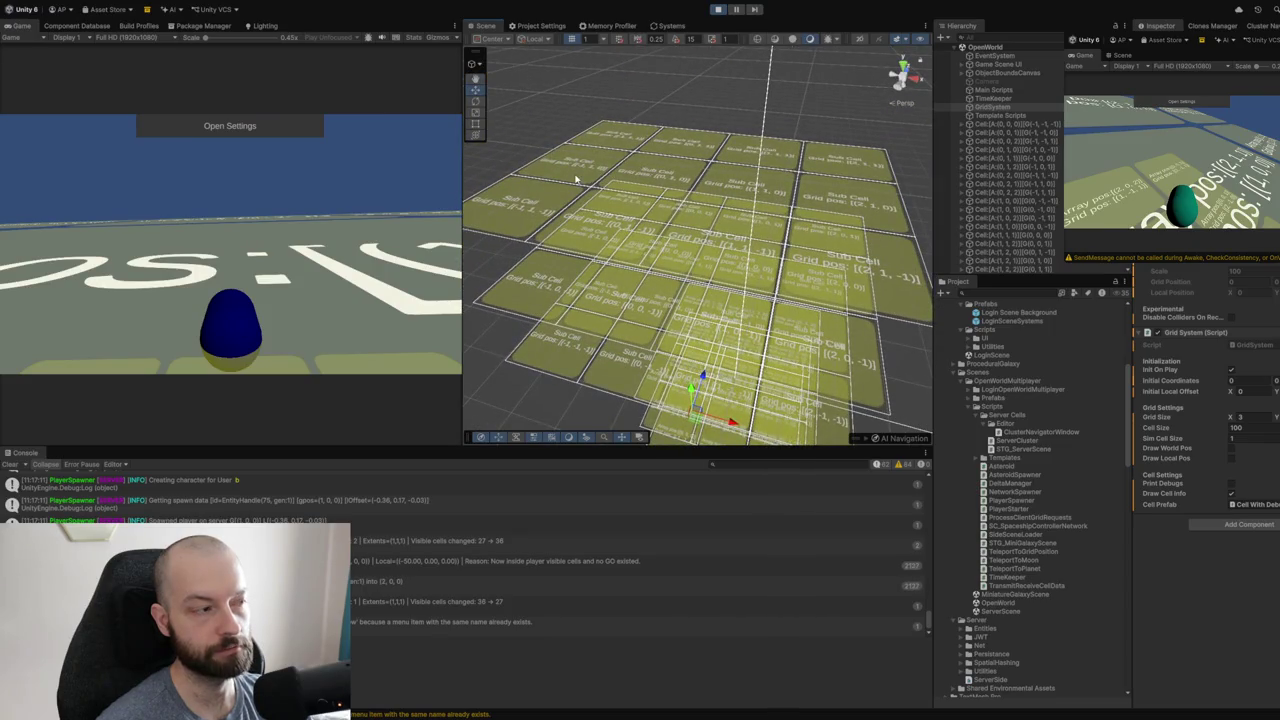
{"action": "mouse_move", "coordinate": [623, 213]}
{"action": "left_mouse_down"}
{"action": "mouse_move", "coordinate": [682, 197]}
{"action": "mouse_move", "coordinate": [693, 210]}
{"action": "left_mouse_up"}
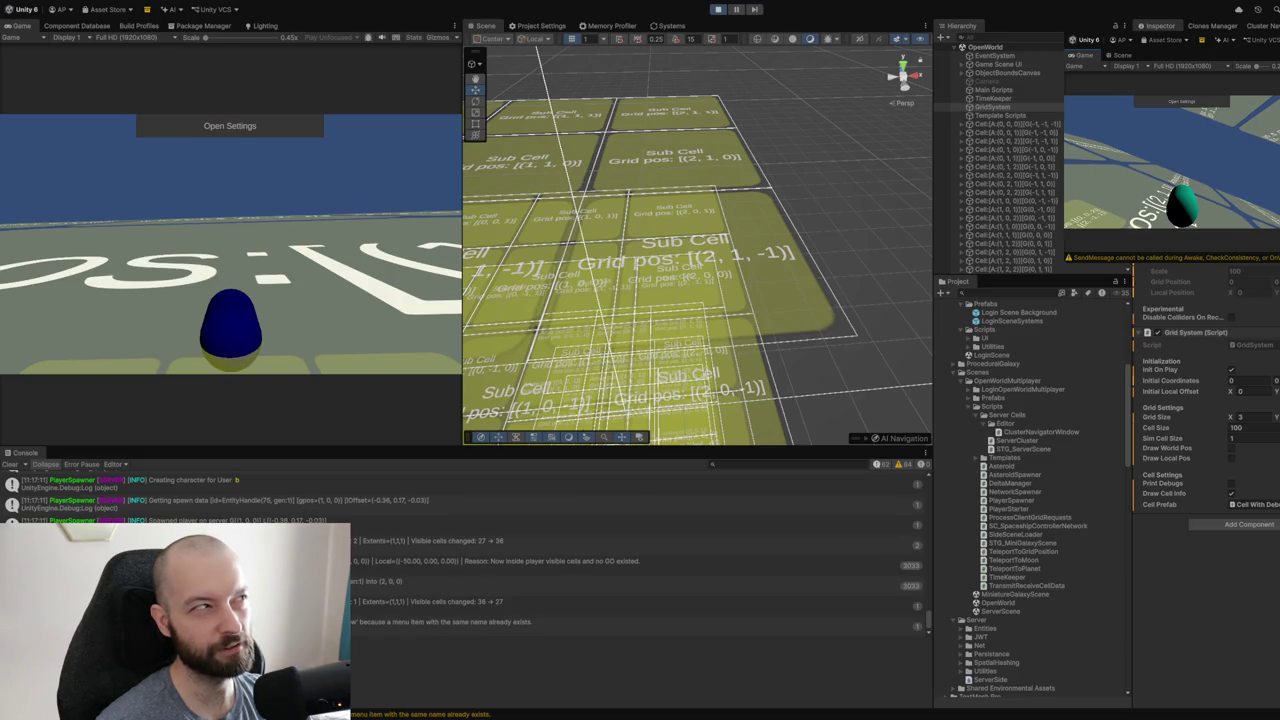
{"action": "scroll", "coordinate": [1030, 160], "scroll_direction": "down", "scroll_amount": 5}
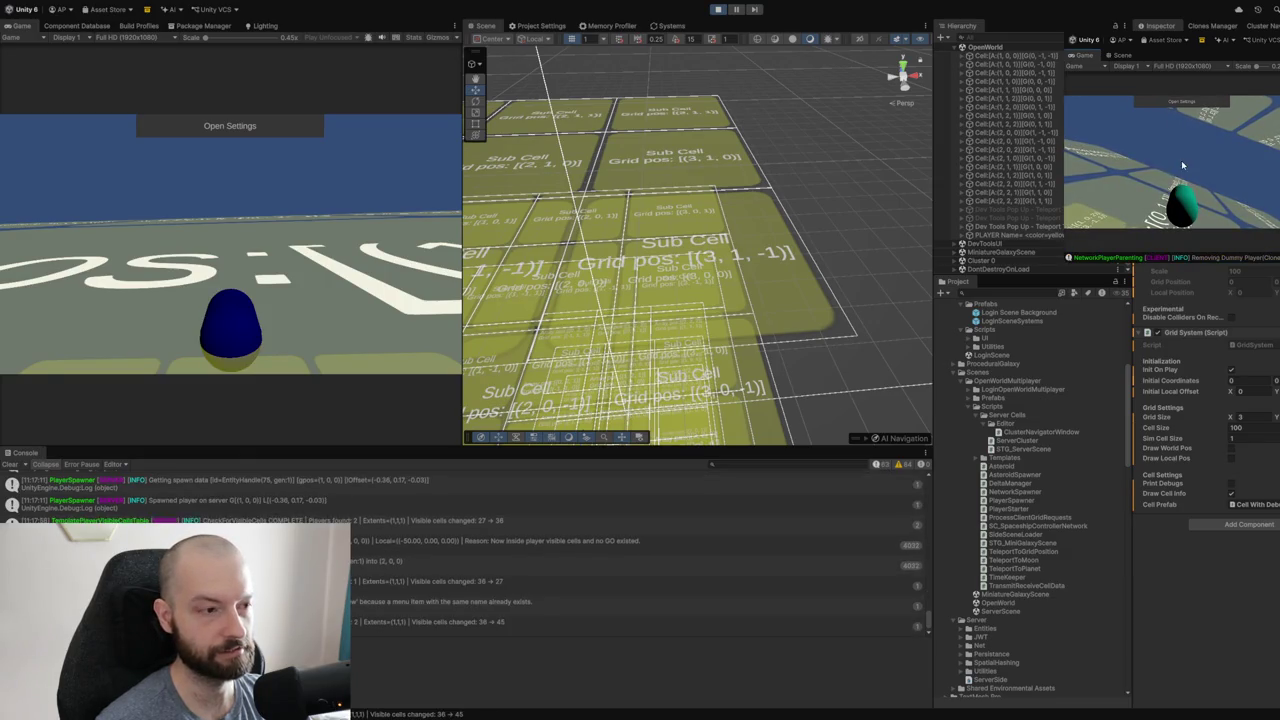
{"action": "left_click_drag", "start_coordinate": [790, 280], "coordinate": [758, 279]}
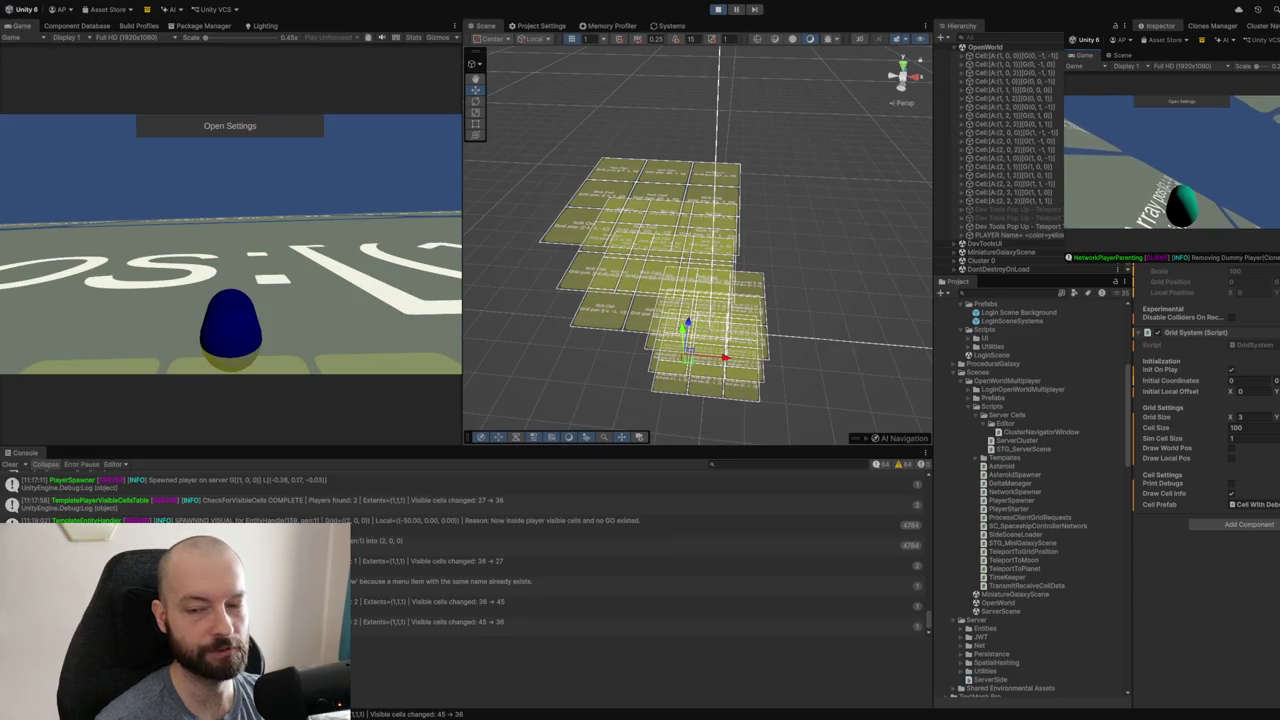
{"action": "scroll", "coordinate": [774, 231], "scroll_direction": "up", "scroll_amount": 5}
{"action": "scroll", "coordinate": [774, 231], "scroll_direction": "down", "scroll_amount": 3}
{"action": "mouse_move", "coordinate": [774, 231]}
{"action": "left_mouse_down"}
{"action": "mouse_move", "coordinate": [789, 260]}
{"action": "mouse_move", "coordinate": [806, 243]}
{"action": "mouse_move", "coordinate": [773, 247]}
{"action": "left_mouse_up"}
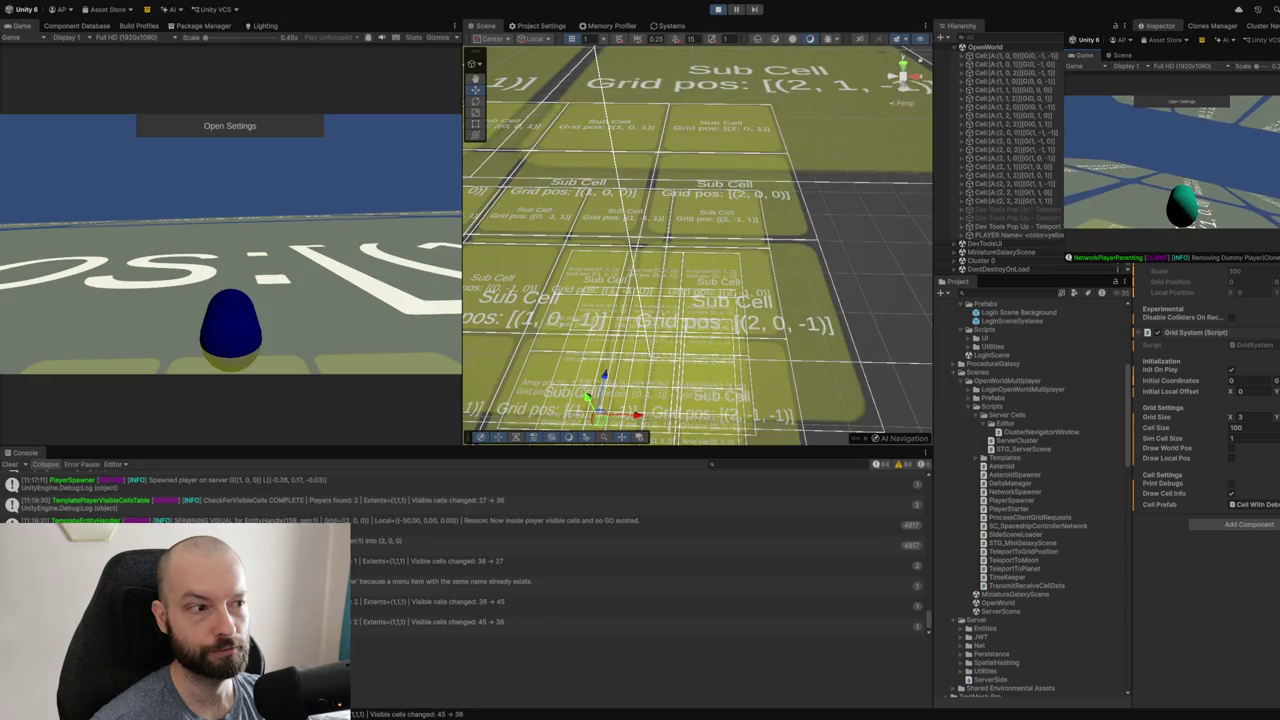
{"action": "mouse_move", "coordinate": [740, 170]}
{"action": "left_mouse_down"}
{"action": "mouse_move", "coordinate": [832, 153]}
{"action": "mouse_move", "coordinate": [668, 165]}
{"action": "left_mouse_up"}
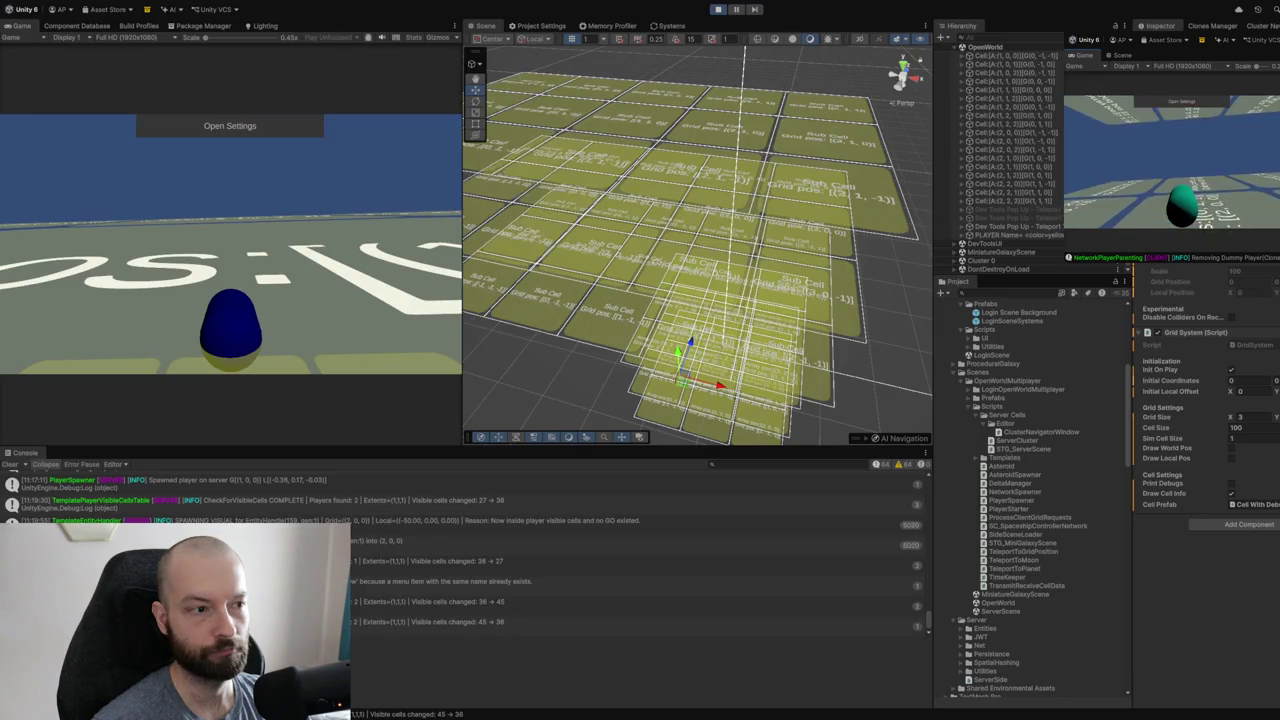
{"action": "mouse_move", "coordinate": [780, 312]}
{"action": "left_mouse_down"}
{"action": "mouse_move", "coordinate": [789, 307]}
{"action": "mouse_move", "coordinate": [764, 280]}
{"action": "mouse_move", "coordinate": [803, 287]}
{"action": "left_mouse_up"}
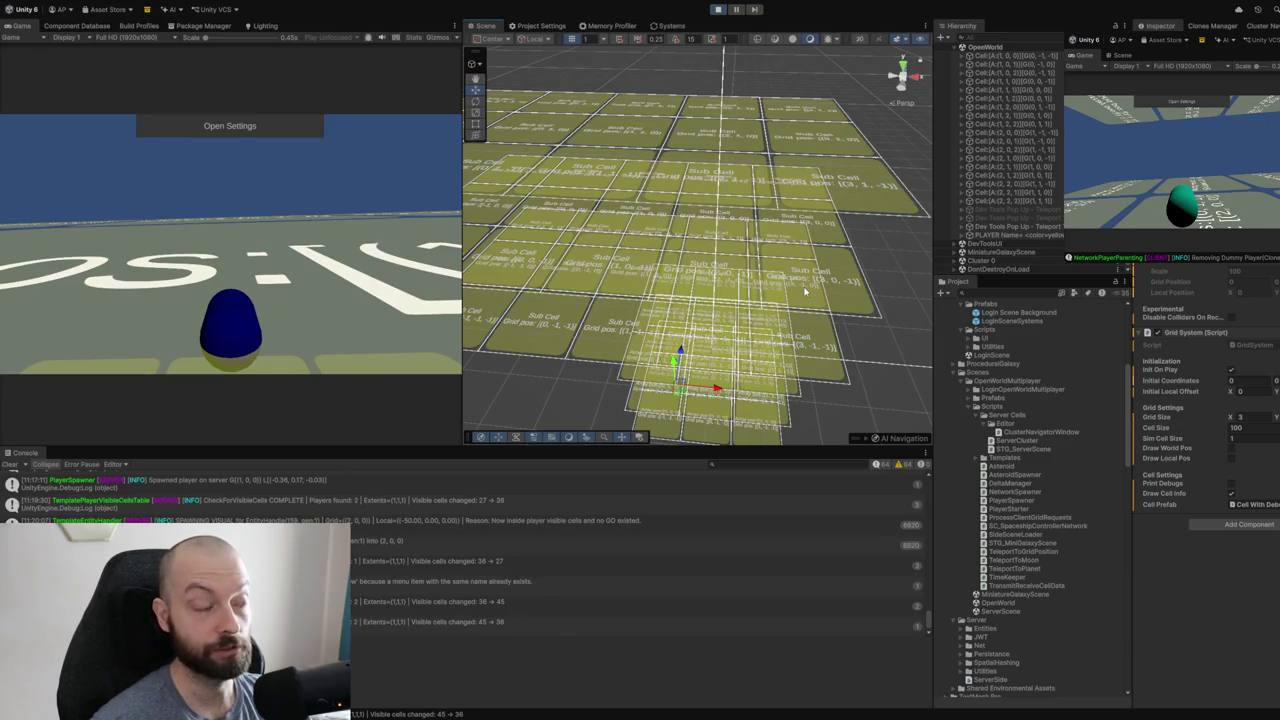
{"action": "scroll", "coordinate": [734, 276], "scroll_direction": "down", "scroll_amount": 5}
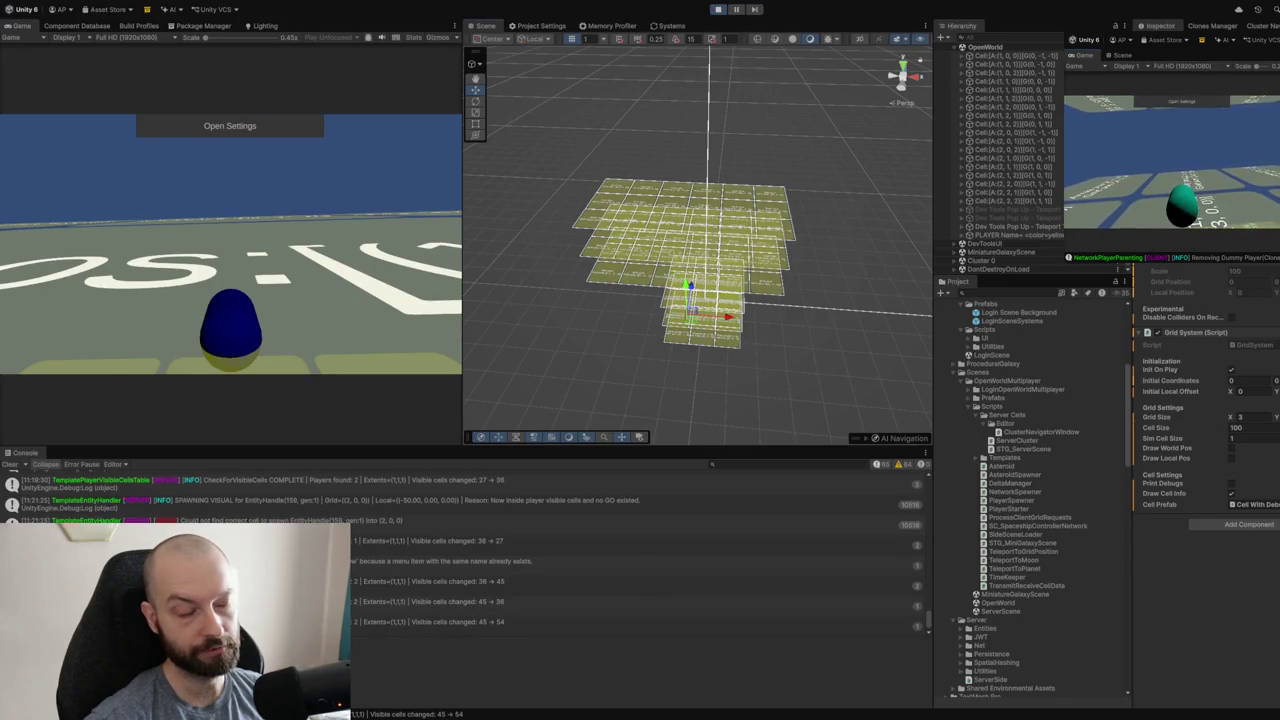
{"action": "mouse_move", "coordinate": [742, 167]}
{"action": "left_mouse_down"}
{"action": "mouse_move", "coordinate": [768, 160]}
{"action": "mouse_move", "coordinate": [737, 157]}
{"action": "mouse_move", "coordinate": [755, 141]}
{"action": "mouse_move", "coordinate": [723, 129]}
{"action": "mouse_move", "coordinate": [720, 143]}
{"action": "mouse_move", "coordinate": [770, 155]}
{"action": "mouse_move", "coordinate": [775, 179]}
{"action": "left_mouse_up"}
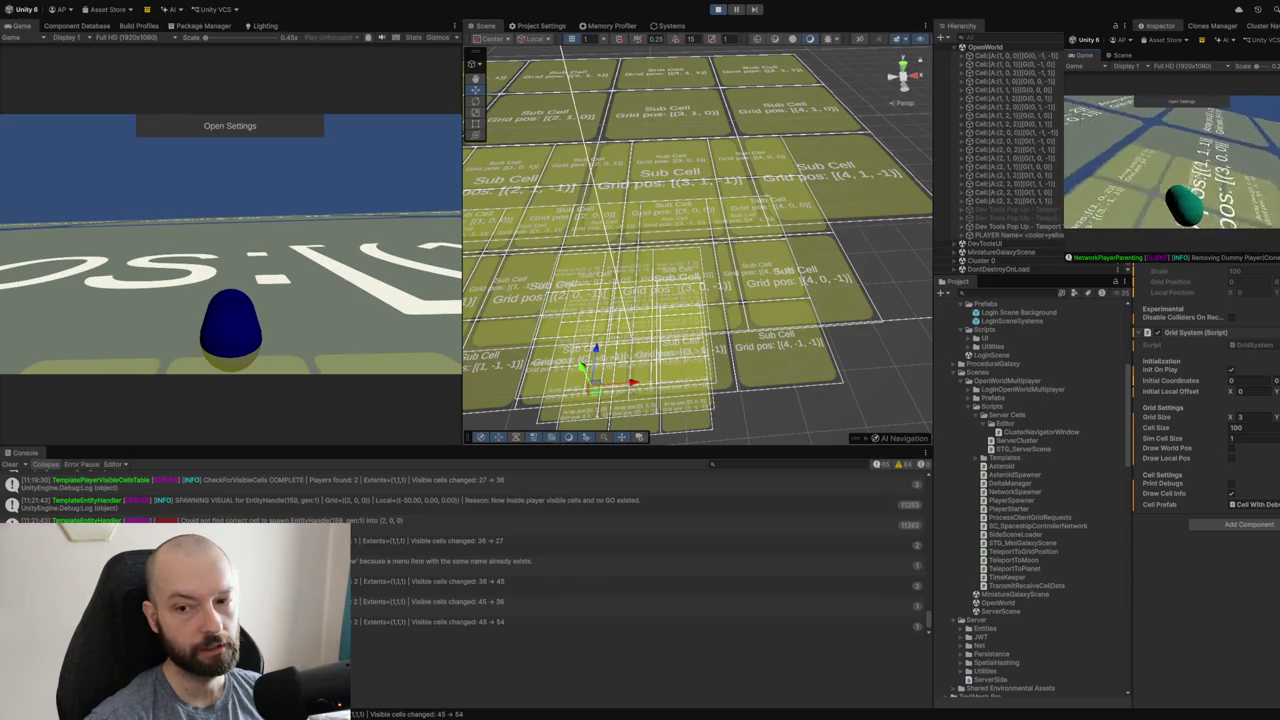
- Zoom and orbit the Scene view to compare the two players' separate cell groups
{"action": "scroll", "coordinate": [697, 245], "scroll_direction": "down", "scroll_amount": 5}
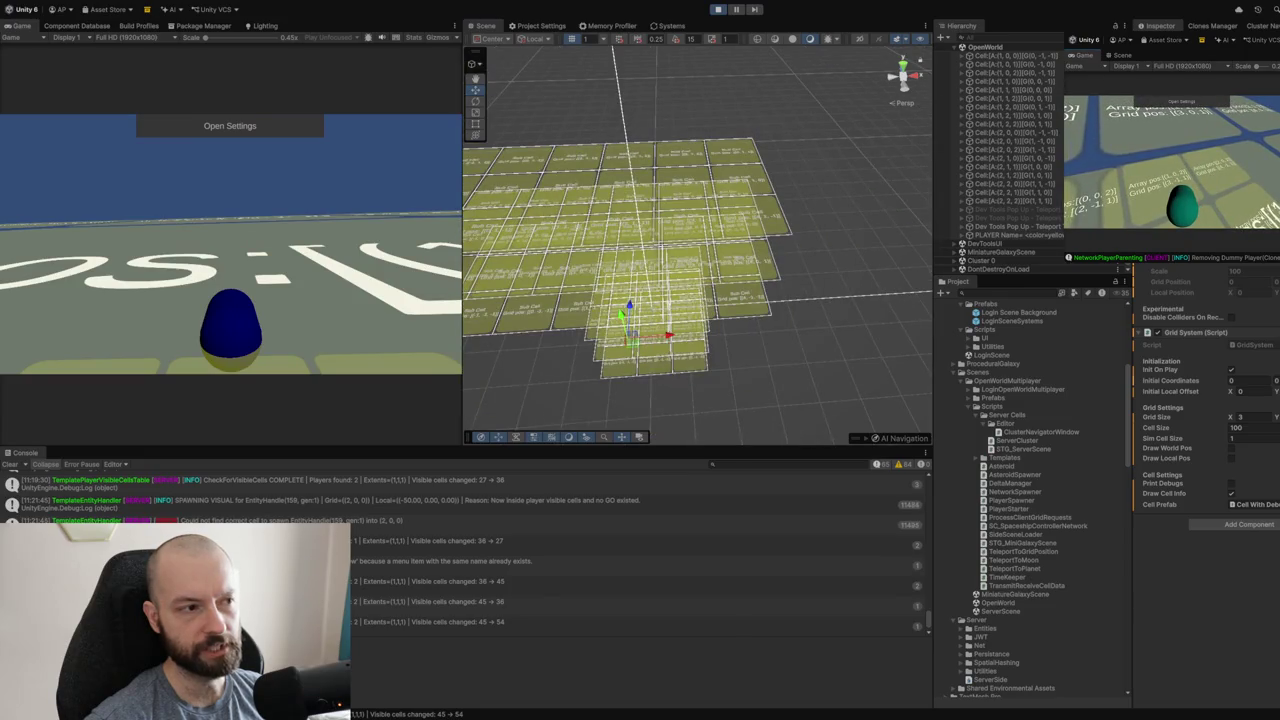
{"action": "left_click_drag", "start_coordinate": [668, 130], "coordinate": [562, 140]}
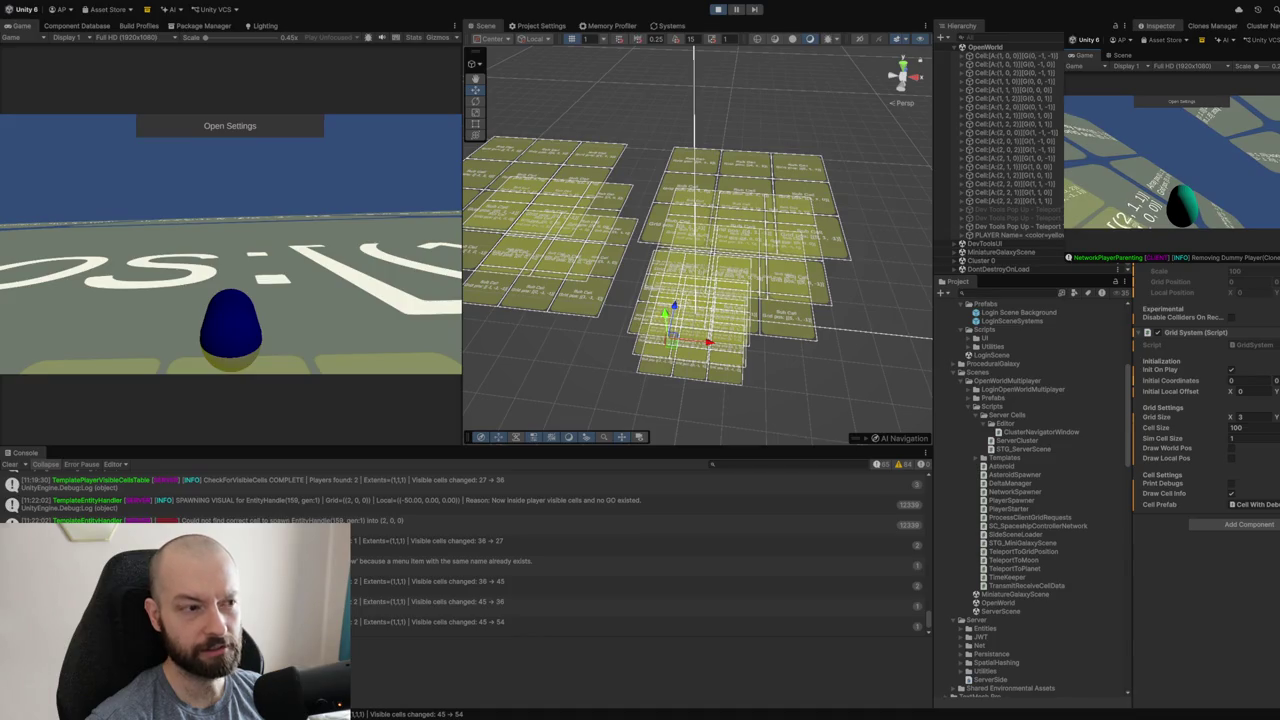
{"action": "mouse_move", "coordinate": [800, 220]}
{"action": "left_mouse_down"}
{"action": "mouse_move", "coordinate": [780, 240]}
{"action": "mouse_move", "coordinate": [822, 197]}
{"action": "left_mouse_up"}
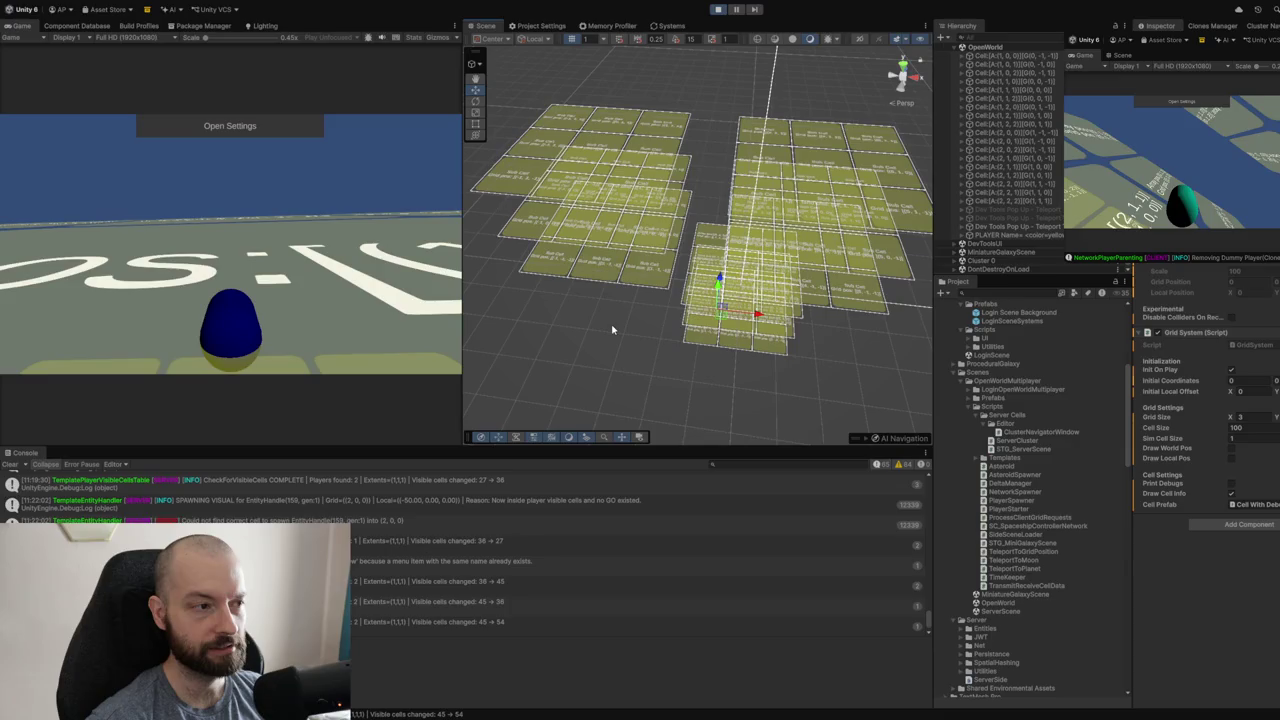
{"action": "left_click_drag", "start_coordinate": [596, 338], "coordinate": [662, 336]}
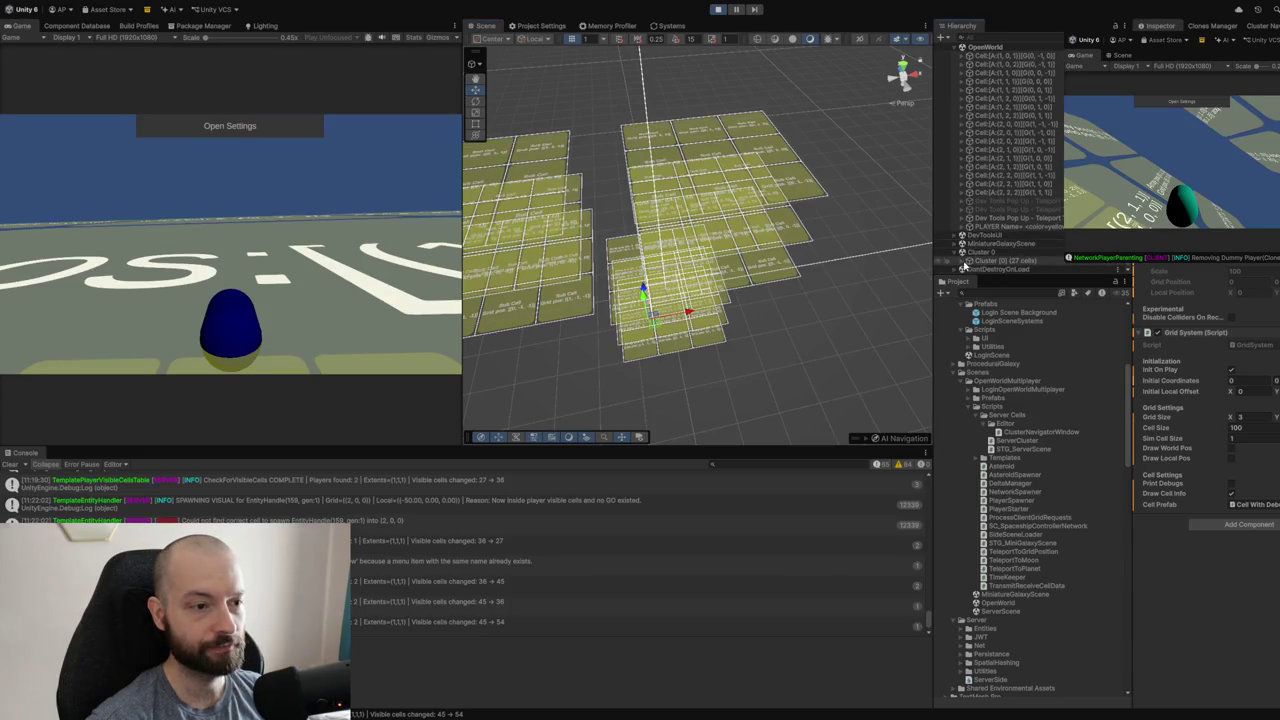
- Expand Cluster 0 to review its cells, then stop Play mode back to LoginScene
{"action": "left_click", "coordinate": [968, 261]}
{"action": "scroll", "coordinate": [1015, 230], "scroll_direction": "down", "scroll_amount": 5}
{"action": "scroll", "coordinate": [1015, 230], "scroll_direction": "down", "scroll_amount": 5}
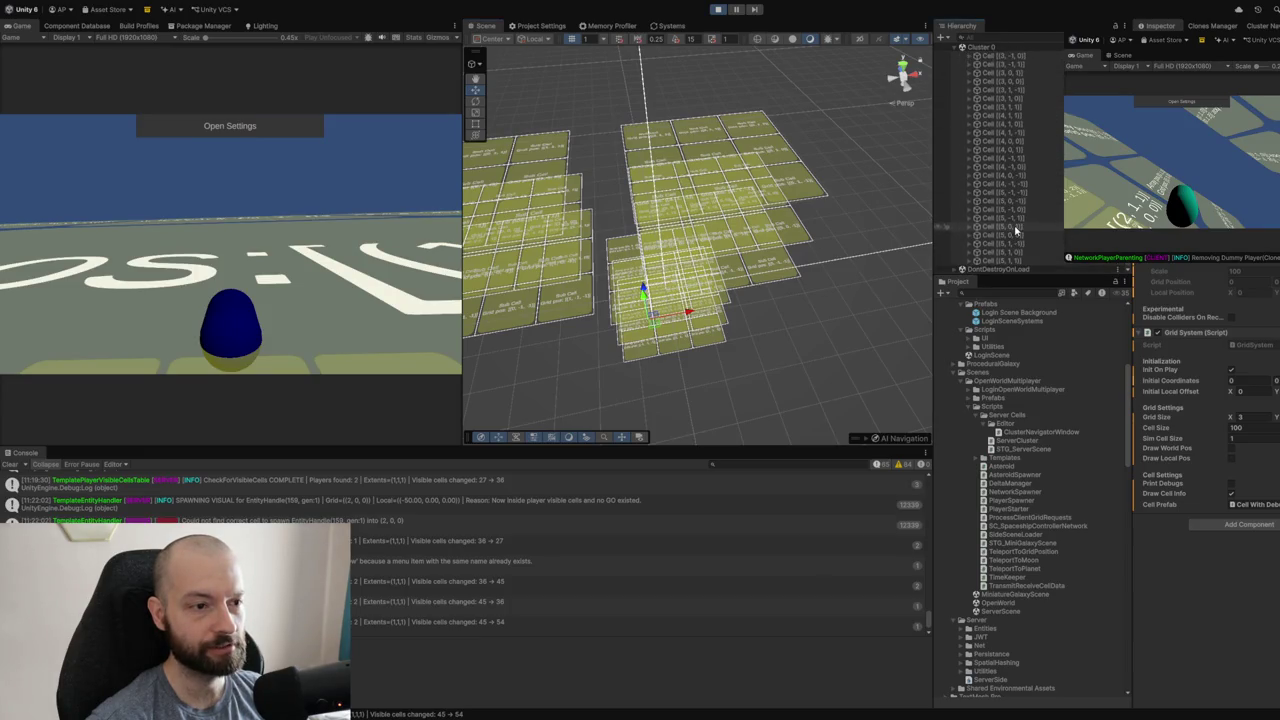
{"action": "scroll", "coordinate": [1015, 230], "scroll_direction": "up", "scroll_amount": 10}
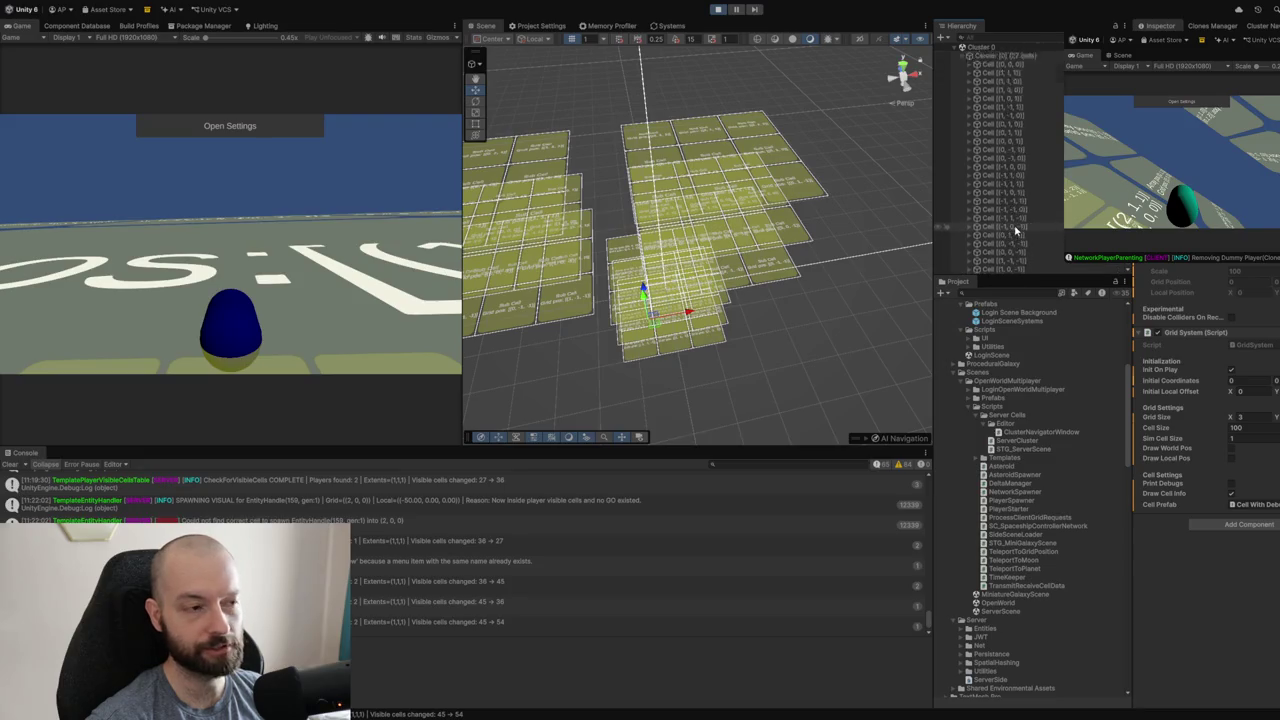
{"action": "scroll", "coordinate": [1015, 230], "scroll_direction": "up", "scroll_amount": 5}
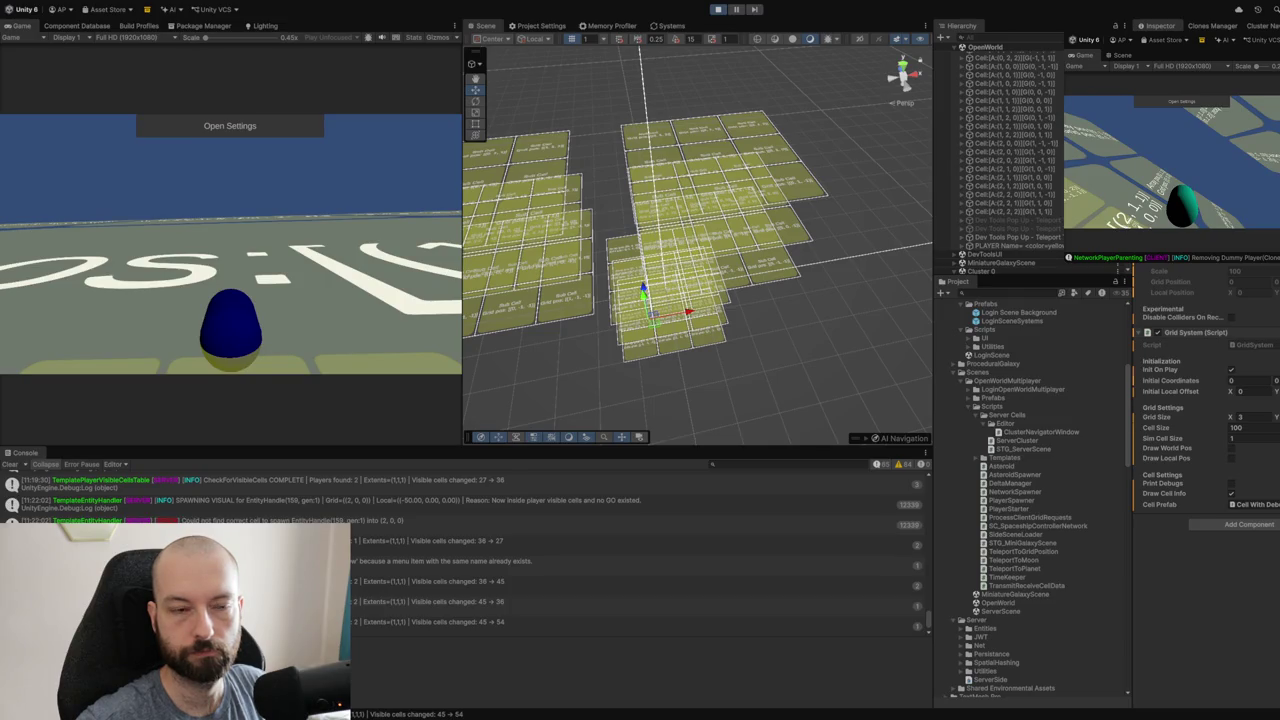
{"action": "key", "text": "ctrl+p"}
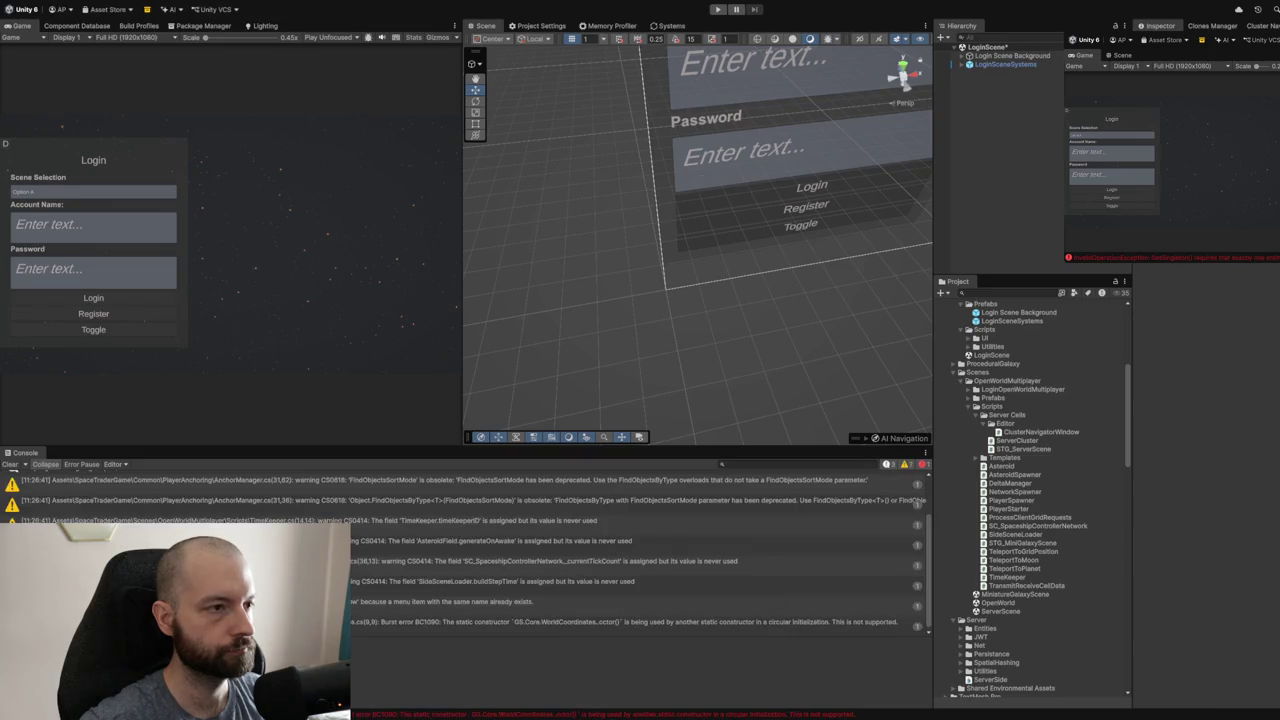
- Enter Play mode from the toolbar with LoginScene loaded
{"action": "left_click", "coordinate": [716, 10]}
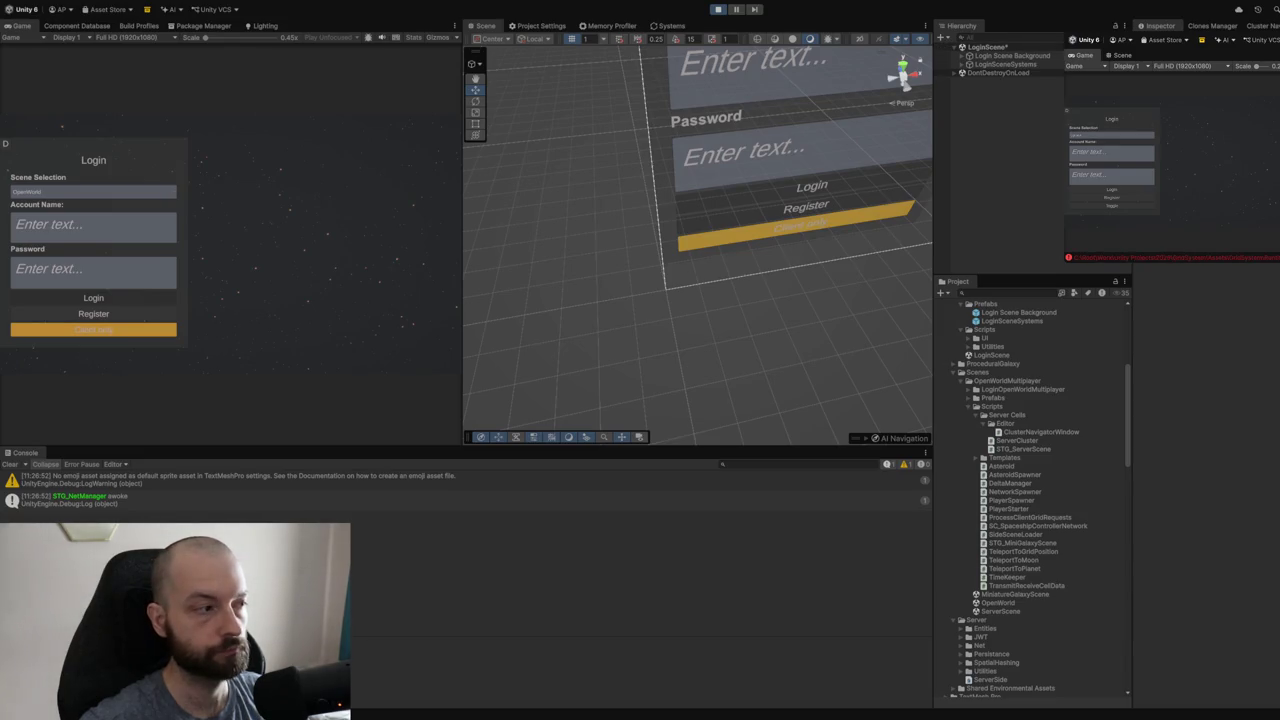
- Log in as host with the test account name and password to load OpenWorld
{"action": "type", "text": "a"}
{"action": "left_click", "coordinate": [54, 272]}
{"action": "type", "text": "a"}
{"action": "left_click", "coordinate": [39, 337]}
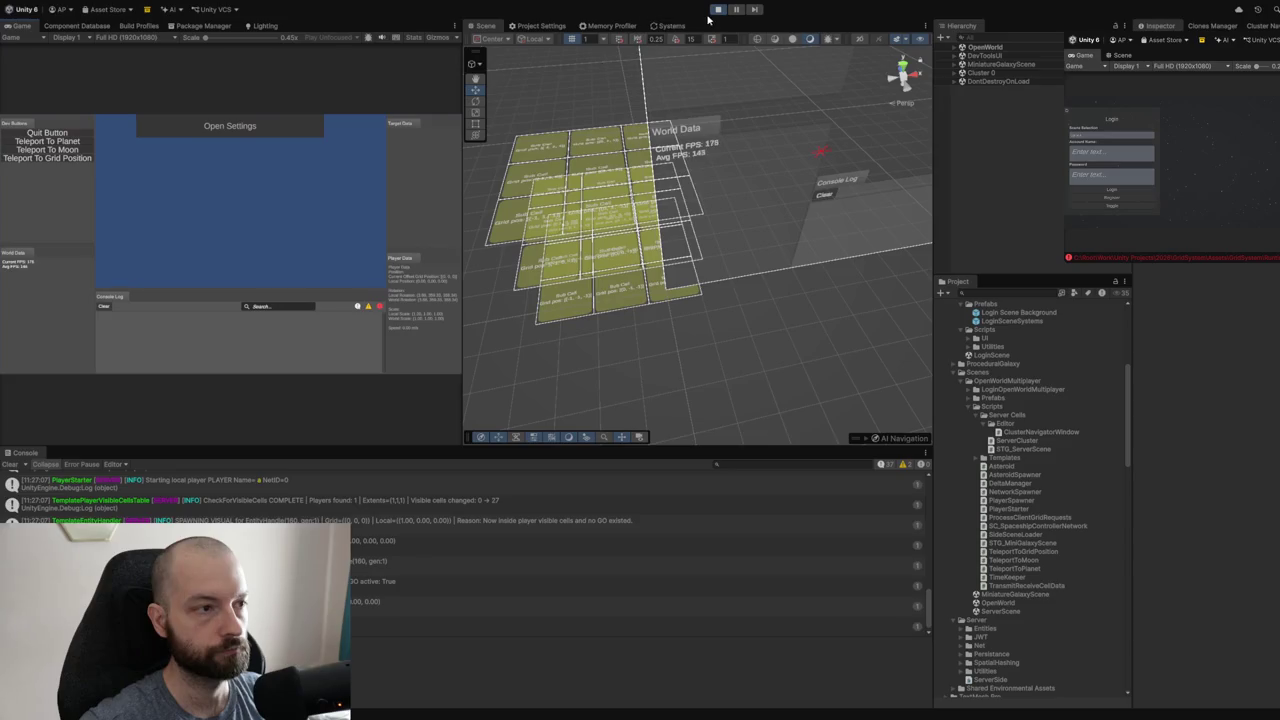
- Hide the developer overlay panels and orbit the Scene camera closer over the sub-cells
{"action": "left_click", "coordinate": [234, 214]}
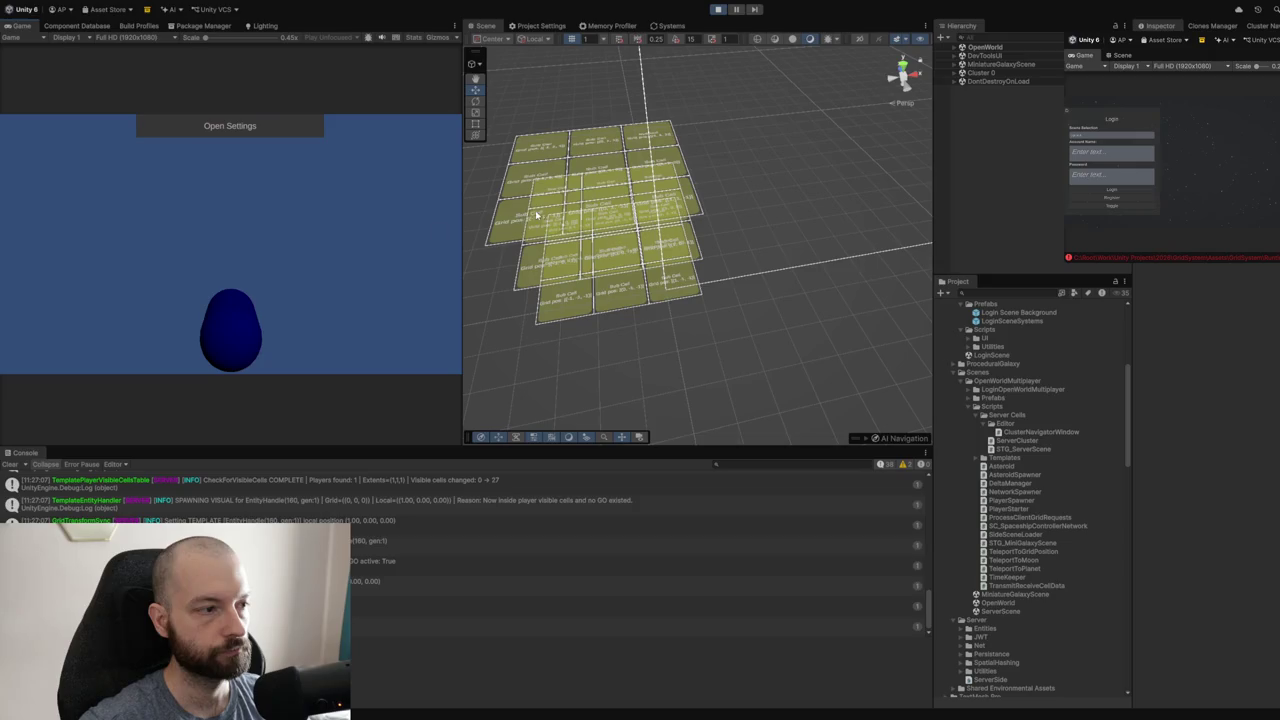
{"action": "scroll", "coordinate": [536, 216], "scroll_direction": "up", "scroll_amount": 5}
{"action": "scroll", "coordinate": [700, 250], "scroll_direction": "down", "scroll_amount": 2}
{"action": "mouse_move", "coordinate": [781, 270]}
{"action": "left_mouse_down"}
{"action": "mouse_move", "coordinate": [771, 249]}
{"action": "mouse_move", "coordinate": [780, 255]}
{"action": "left_mouse_up"}
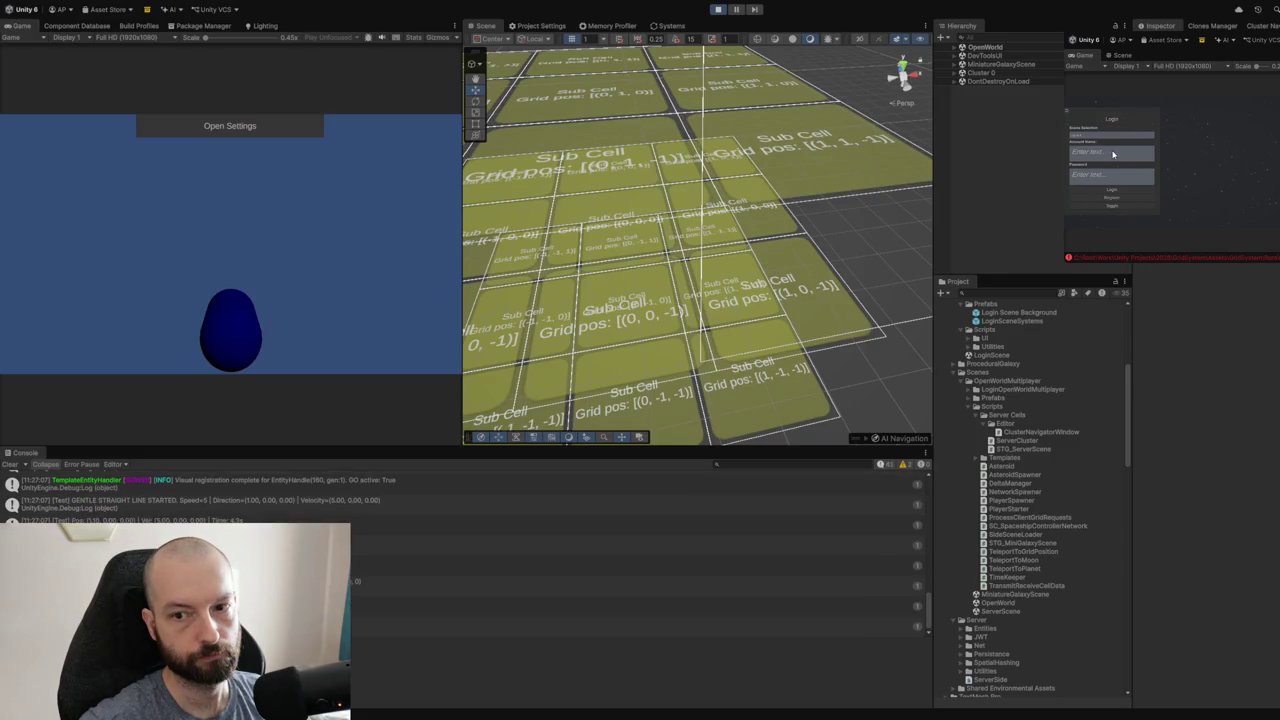
- Log the clone in with its test account, zoom out, then stop Play mode
{"action": "type", "text": "1"}
{"action": "left_click", "coordinate": [1099, 177]}
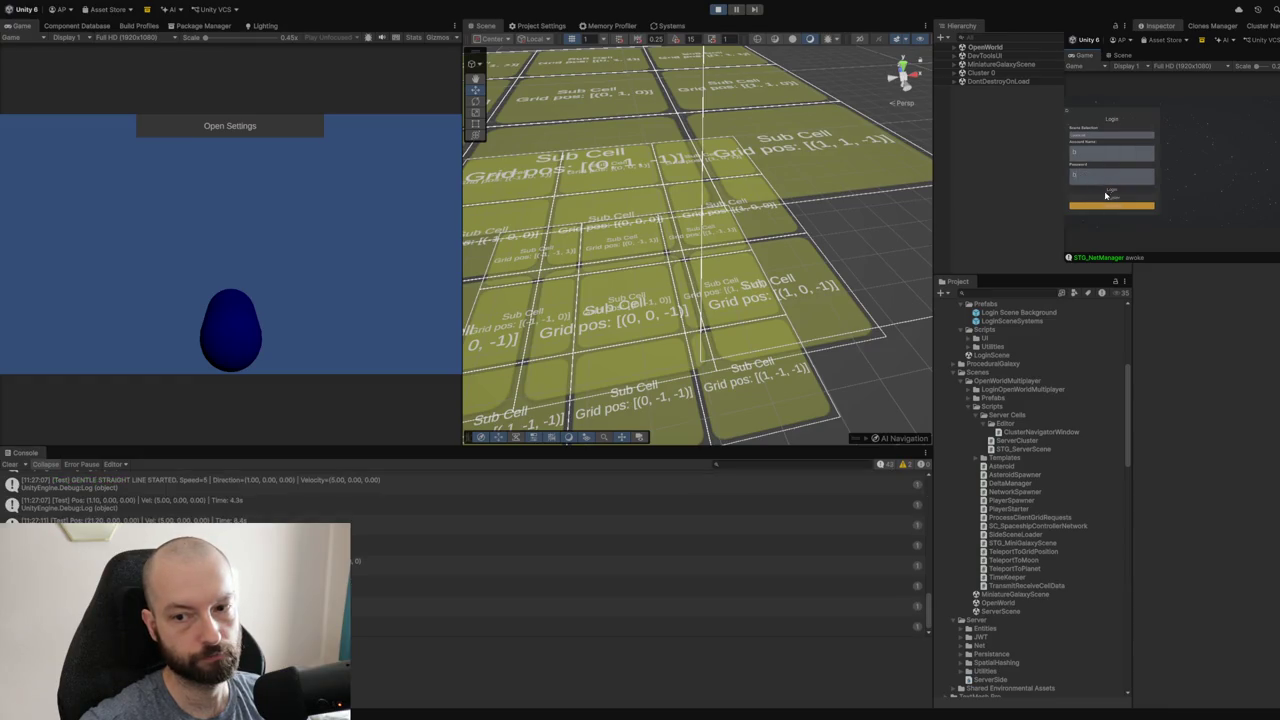
{"action": "left_click", "coordinate": [1106, 194]}
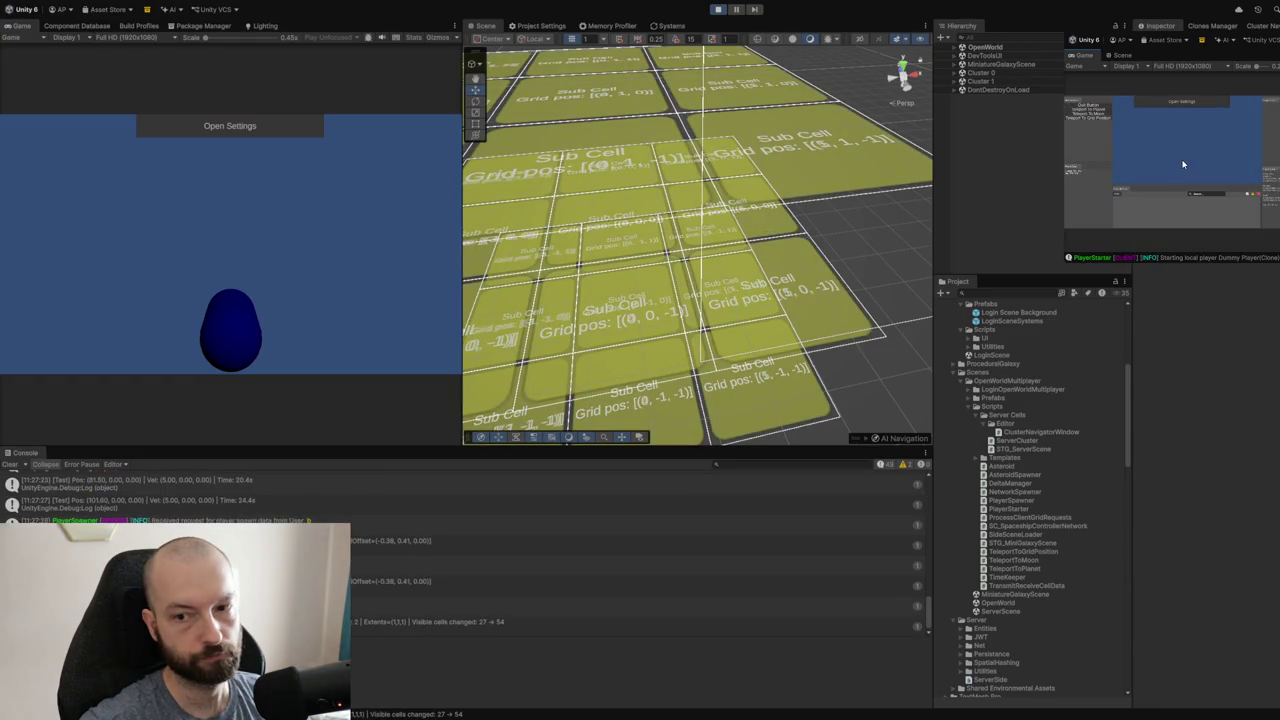
{"action": "scroll", "coordinate": [697, 245], "scroll_direction": "down", "scroll_amount": 3}
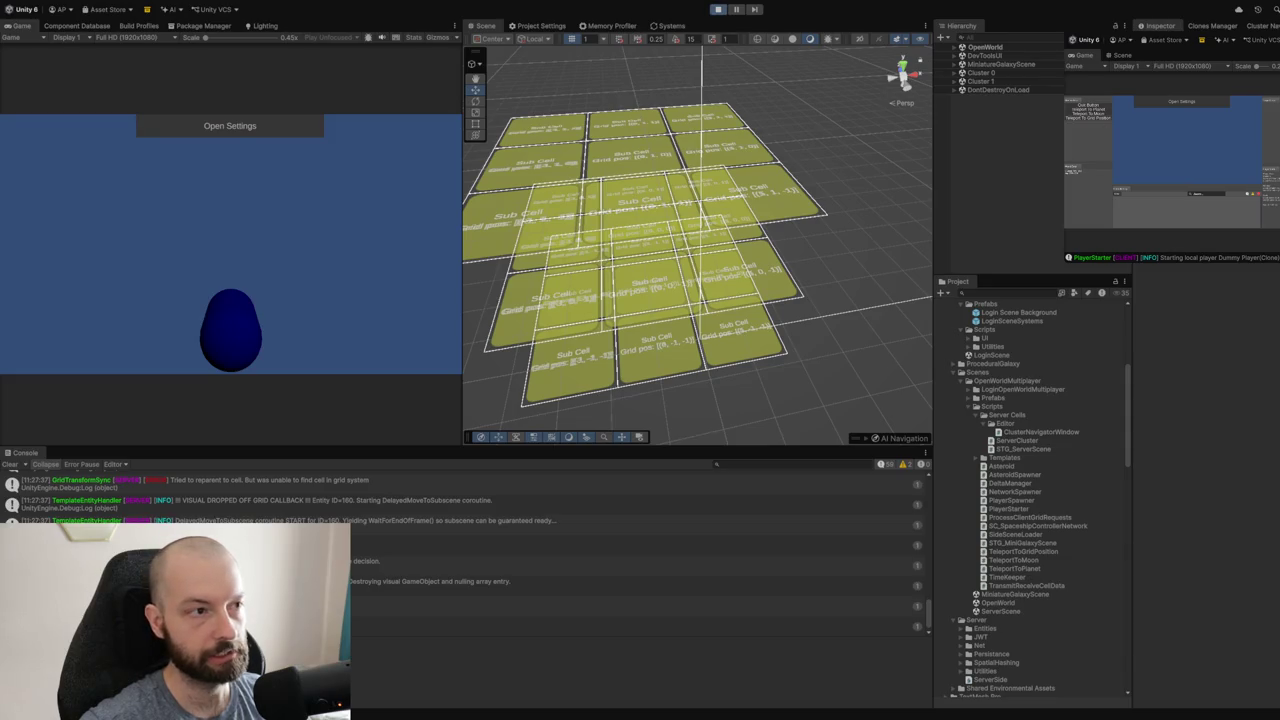
{"action": "key", "text": "ctrl+p"}
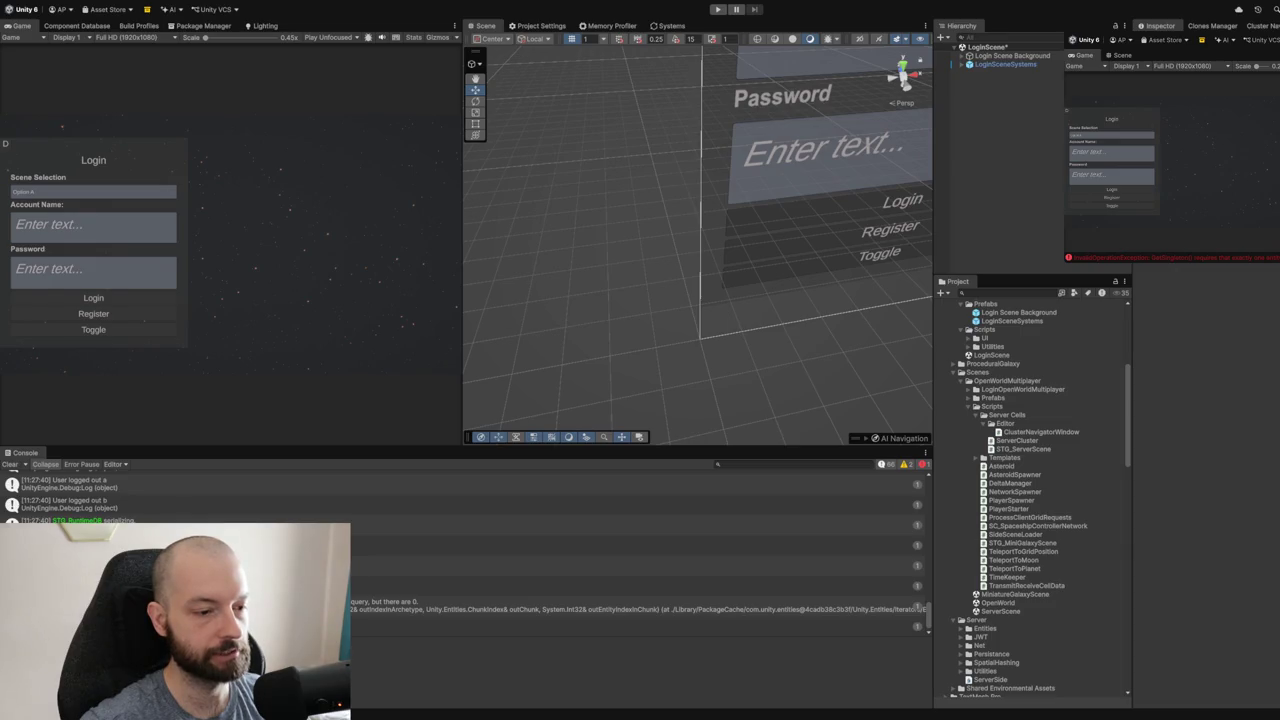
- Enable Draw Cell Info on the GridSystem object in the OpenWorld scene
{"action": "left_click", "coordinate": [1003, 603]}
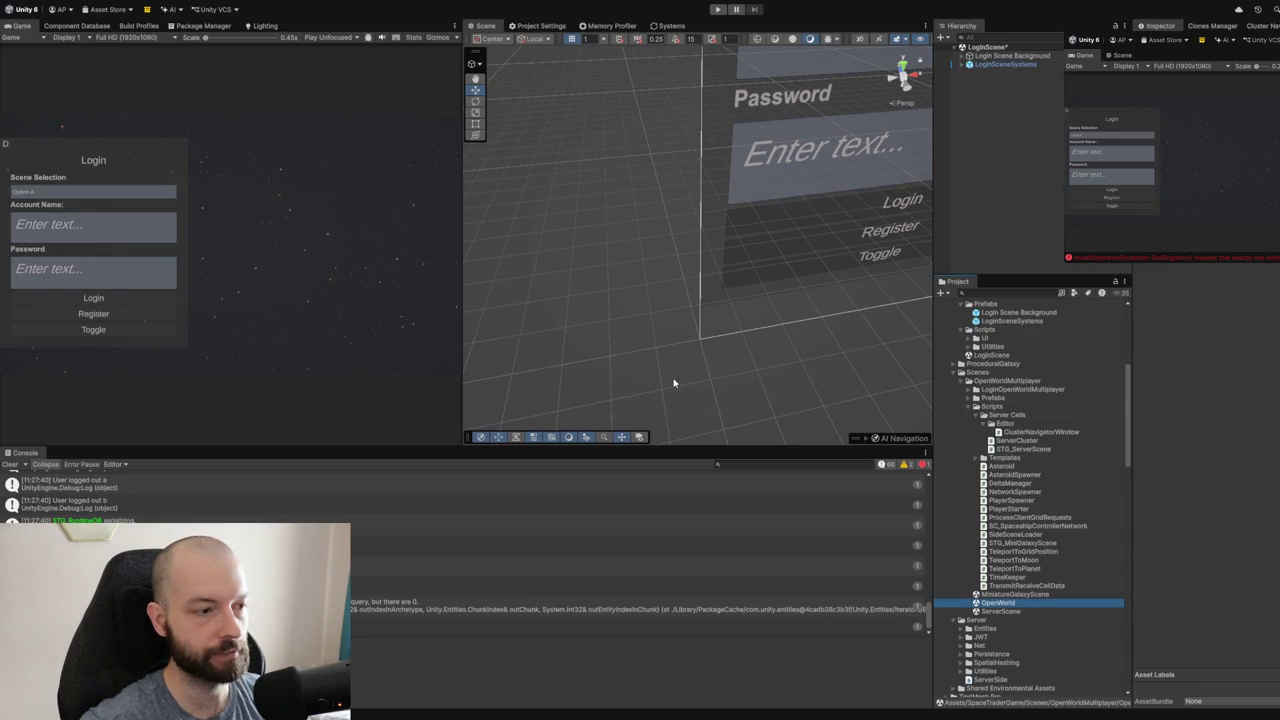
{"action": "left_click", "coordinate": [993, 98]}
{"action": "left_click", "coordinate": [992, 106]}
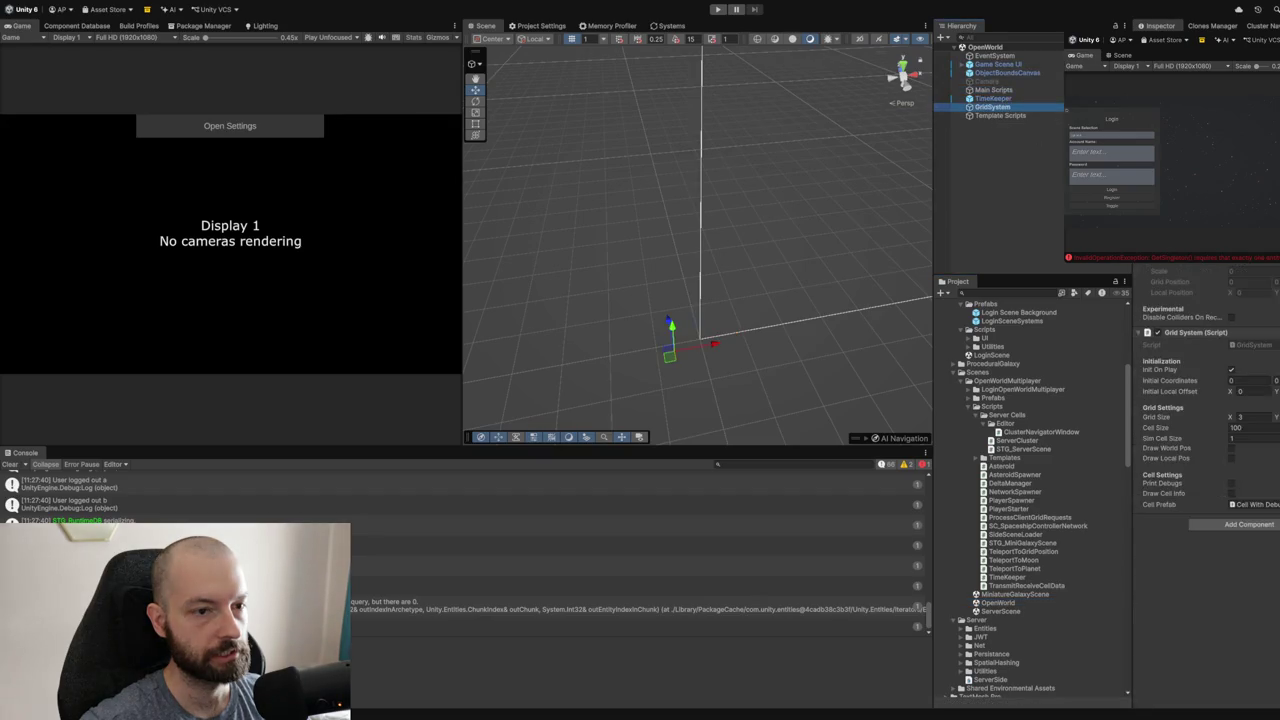
{"action": "left_click", "coordinate": [1231, 494]}
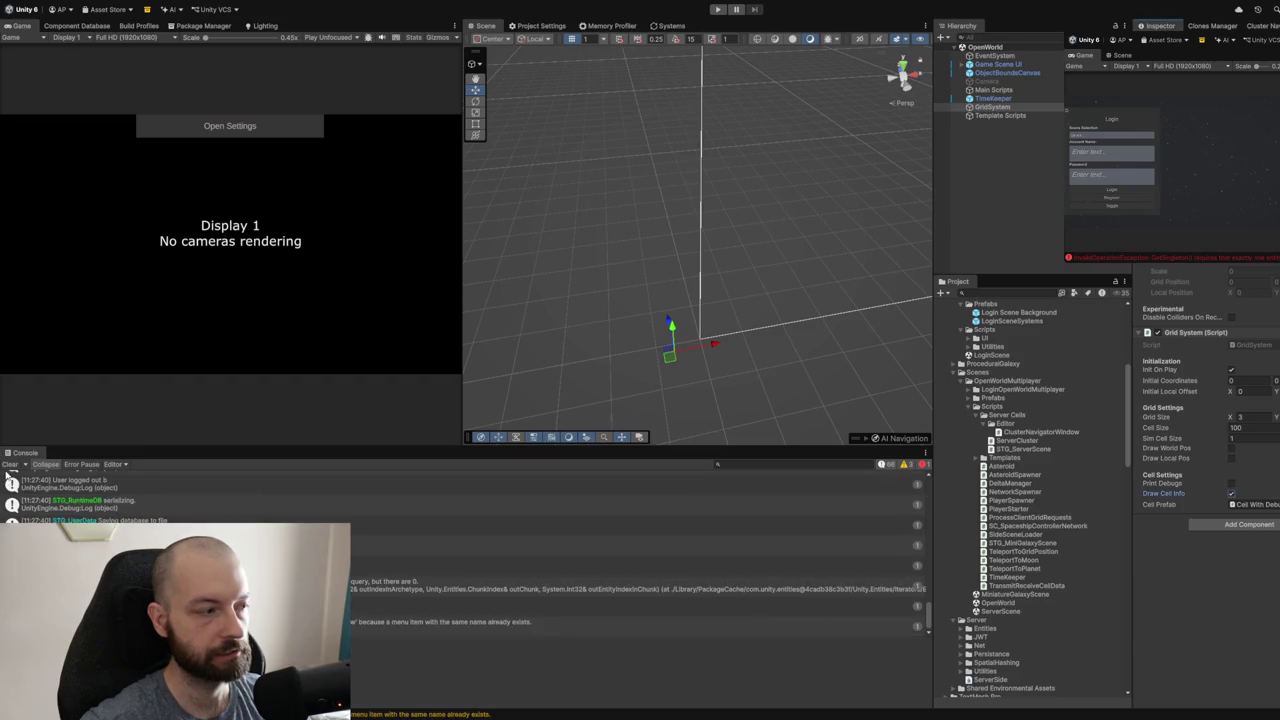
- Clear the Console and reopen LoginScene from the Project window
{"action": "left_click", "coordinate": [6, 480]}
{"action": "left_click", "coordinate": [10, 464]}
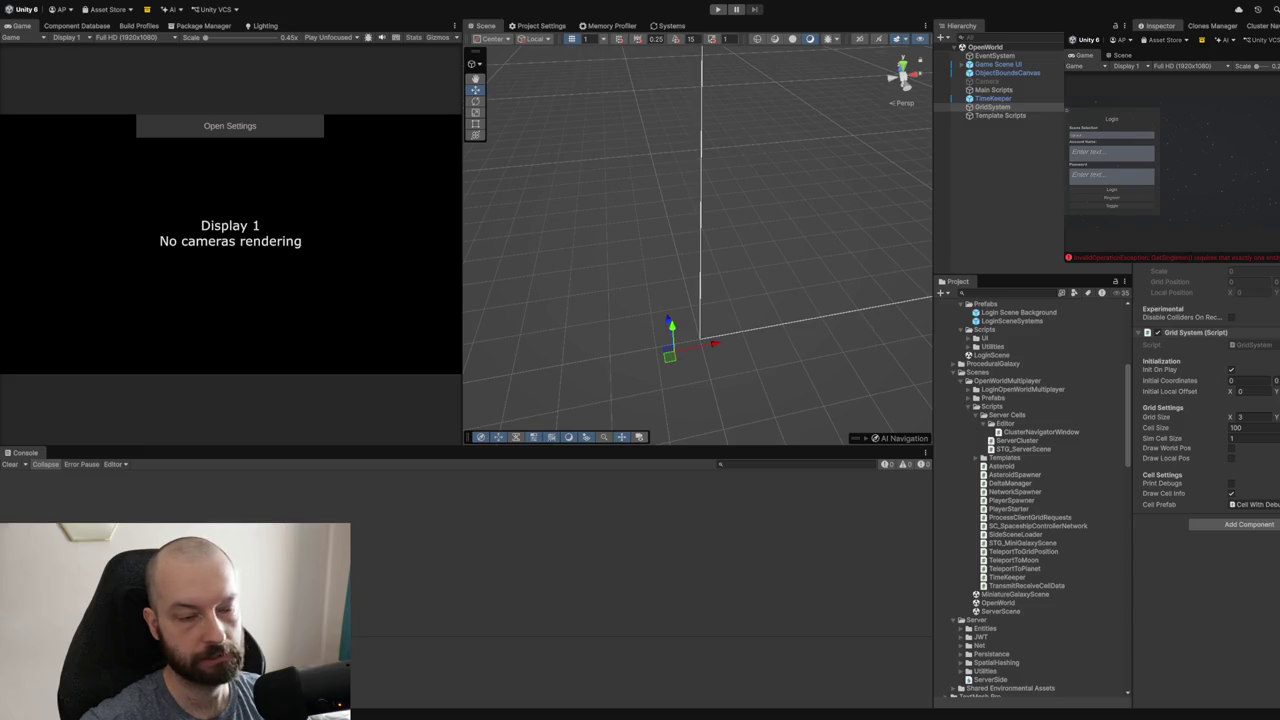
{"action": "double_click", "coordinate": [991, 355]}
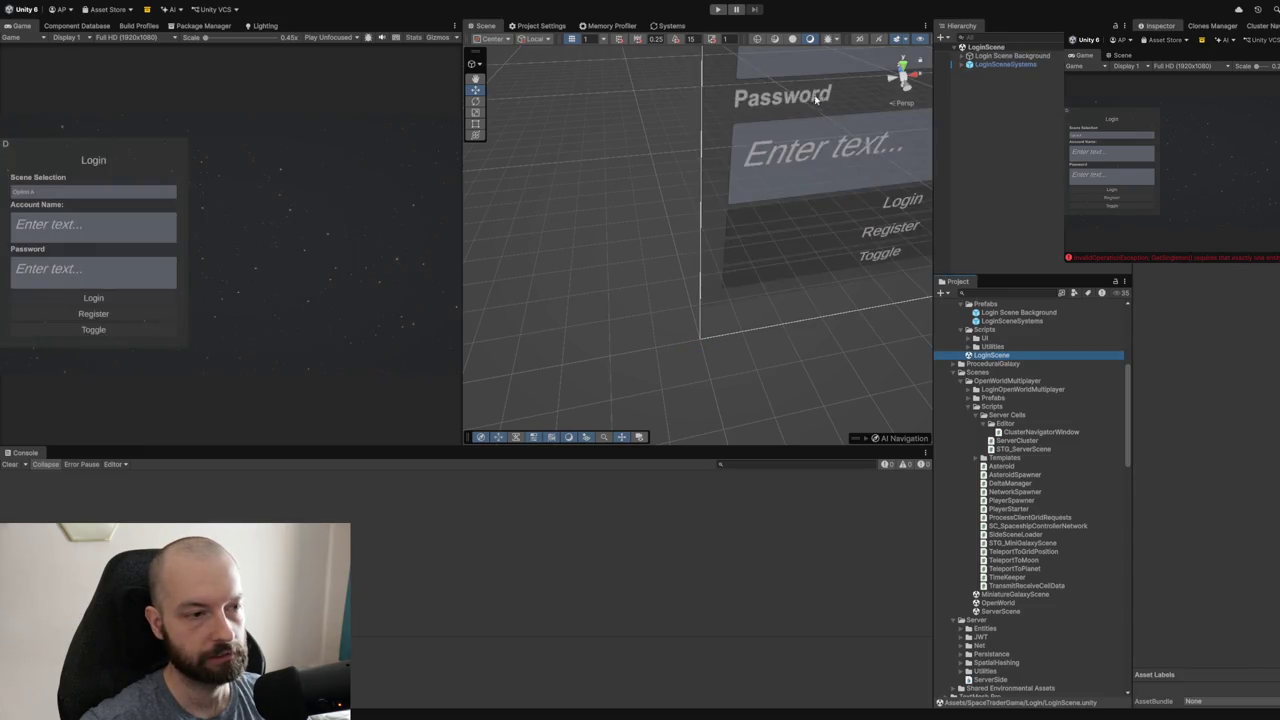
- Start Play mode, save LoginScene, and log in with Host mode using the test account and password
{"action": "left_click", "coordinate": [717, 9]}
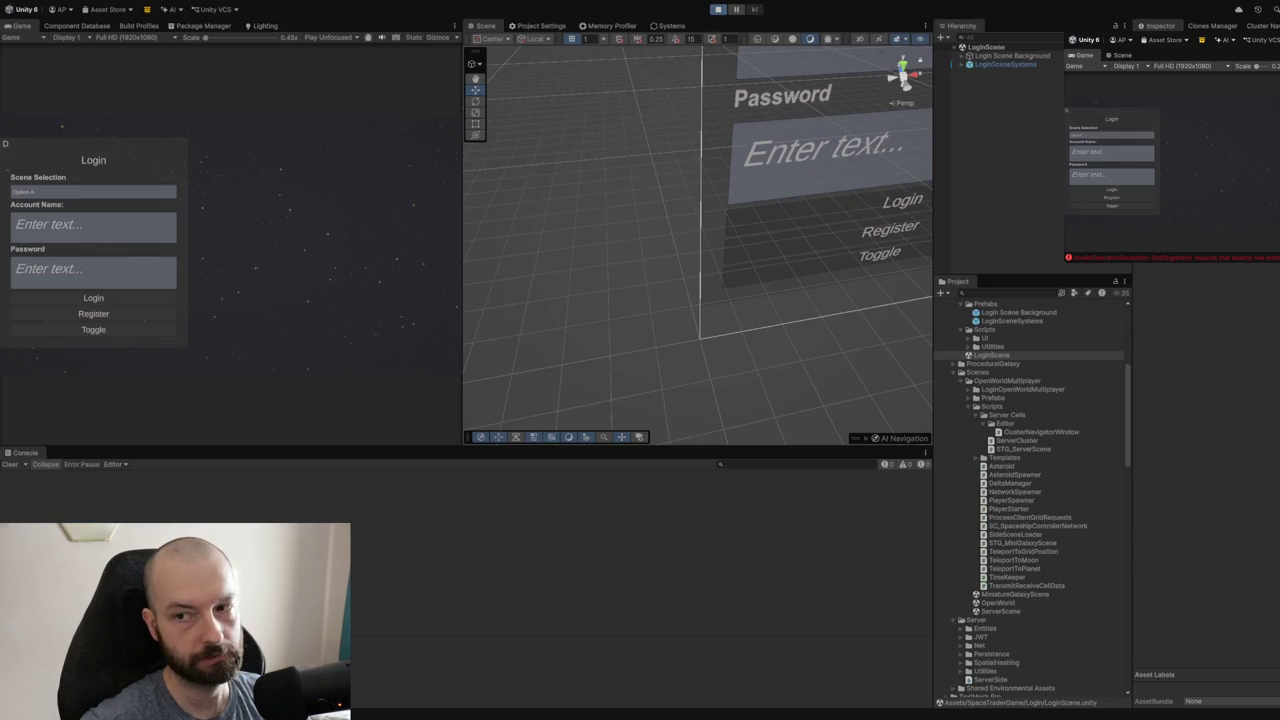
{"action": "key", "text": "ctrl+s"}
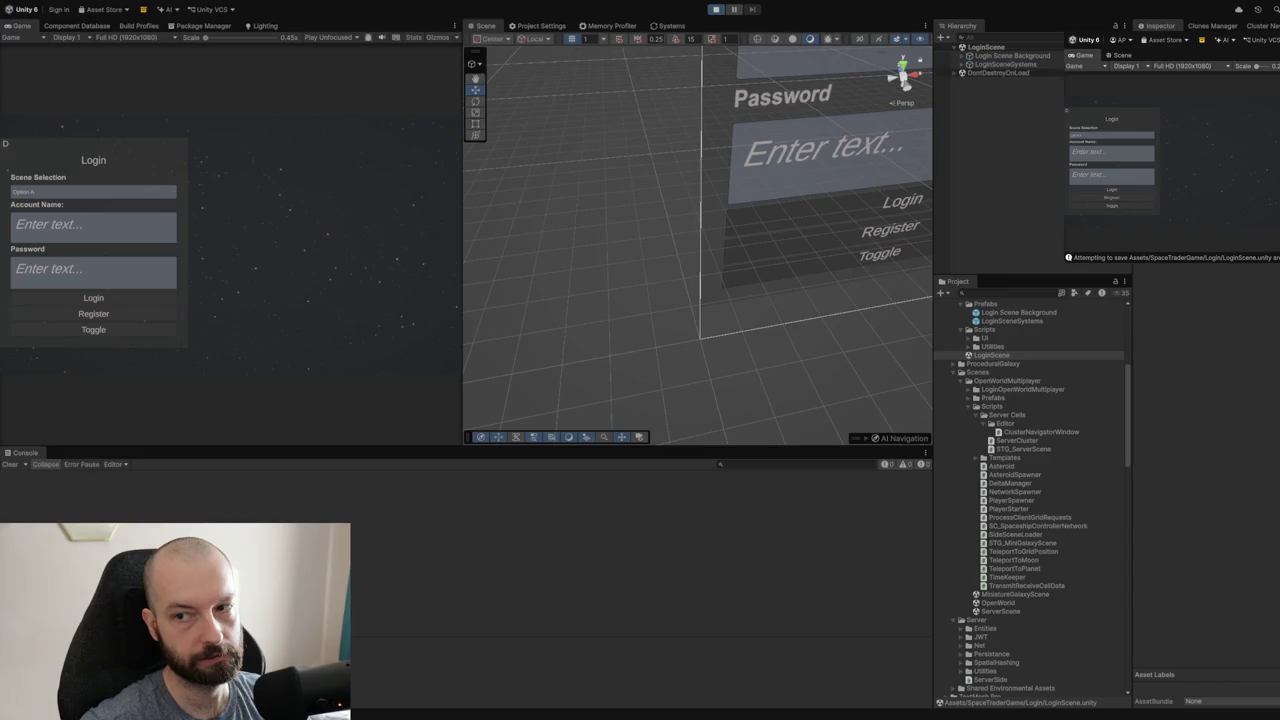
{"action": "left_click", "coordinate": [147, 240]}
{"action": "type", "text": "a"}
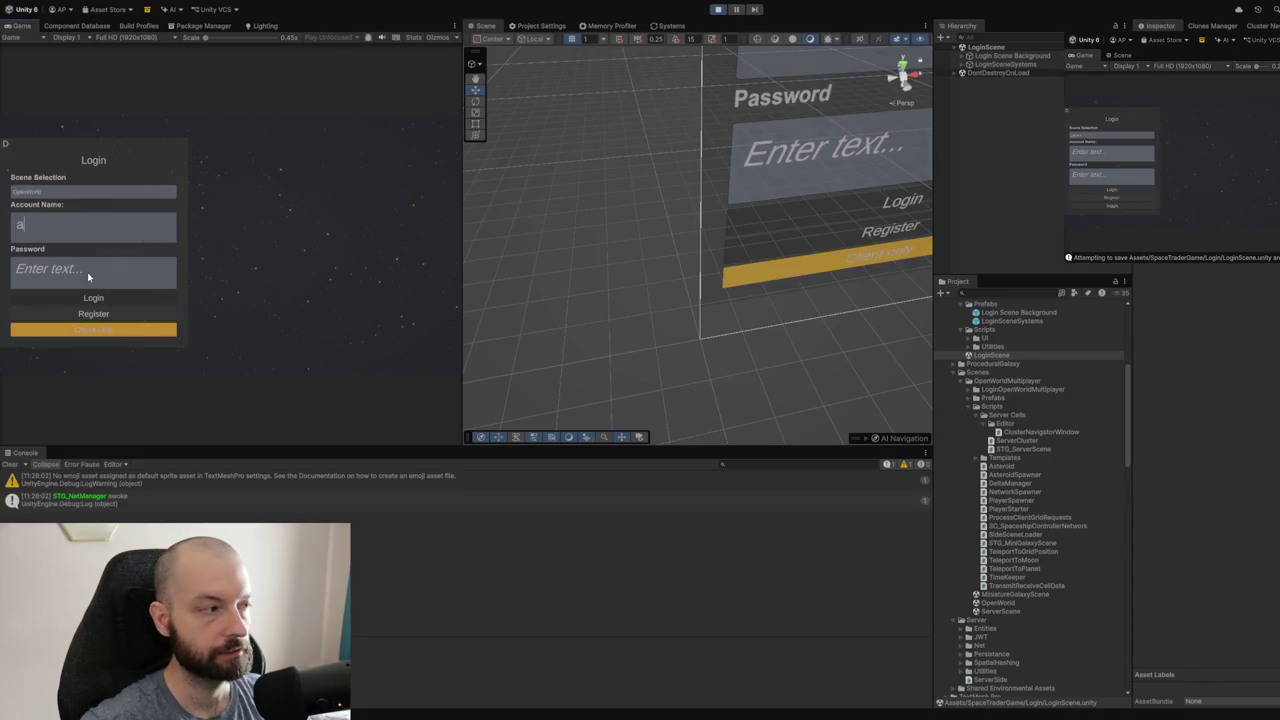
{"action": "left_click", "coordinate": [90, 277]}
{"action": "type", "text": "a"}
{"action": "left_click", "coordinate": [90, 329]}
{"action": "left_click", "coordinate": [128, 301]}
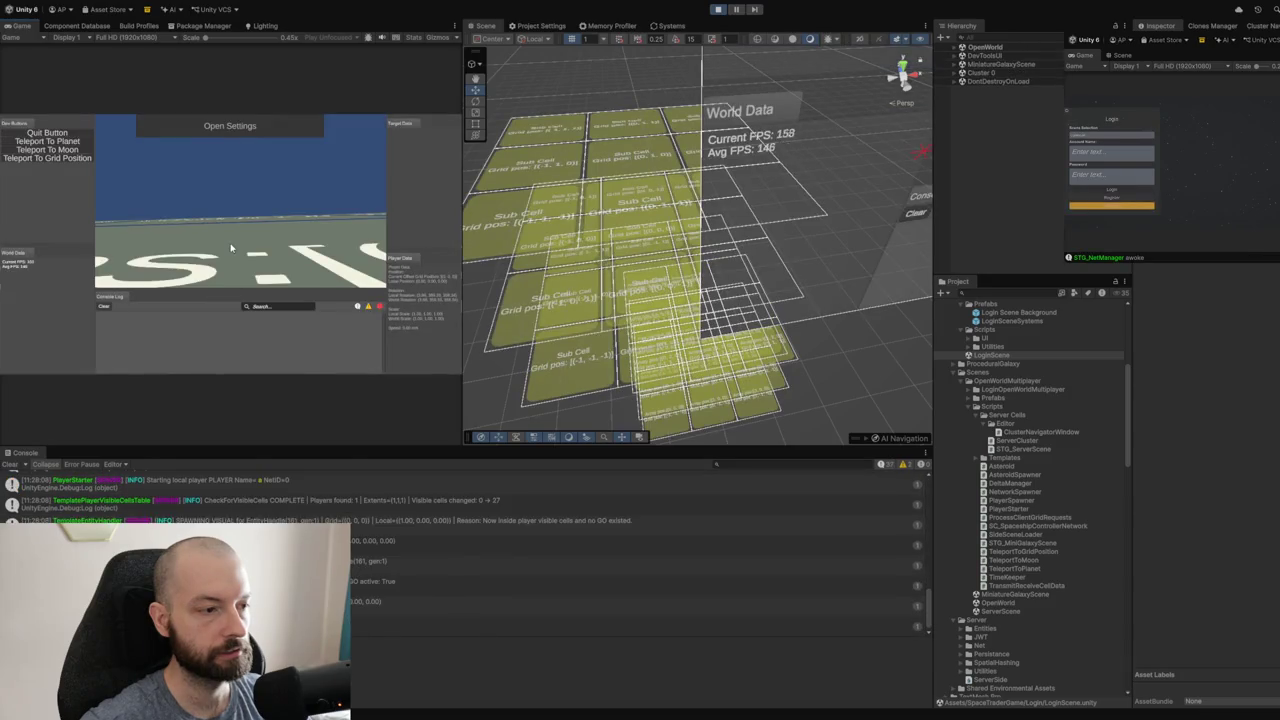
{"action": "left_click_drag", "start_coordinate": [551, 291], "coordinate": [343, 234]}
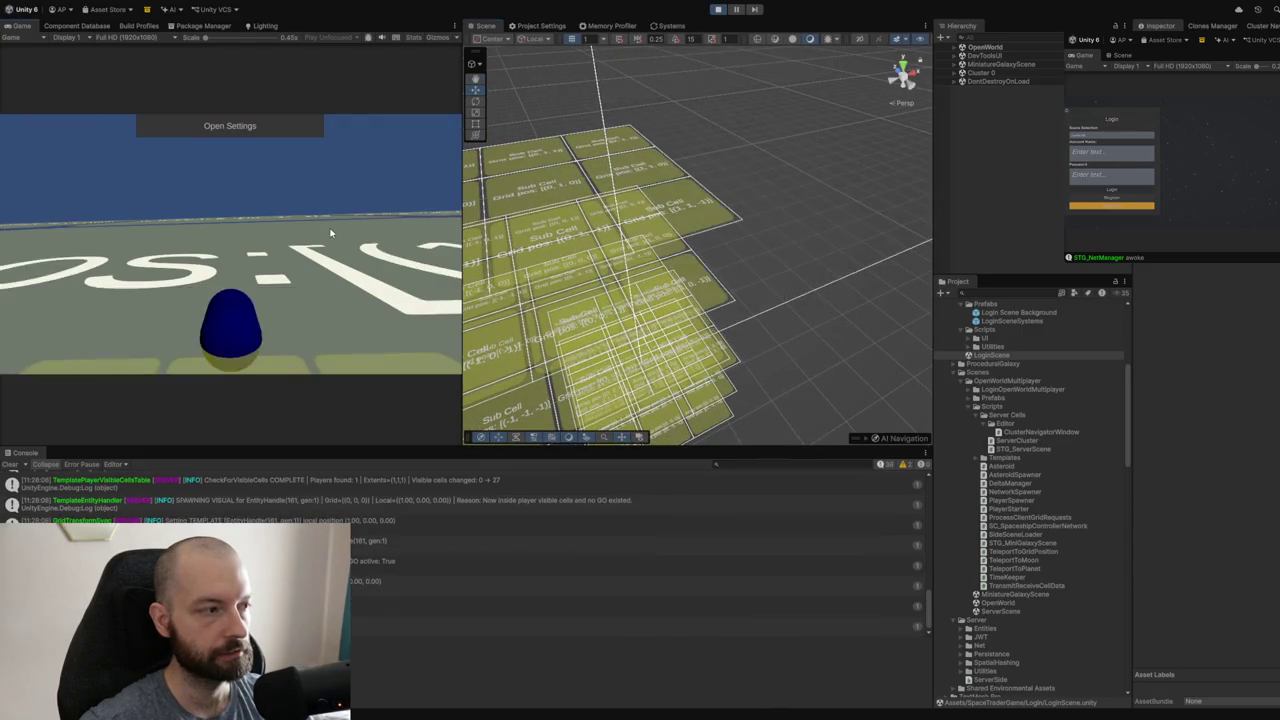
{"action": "left_click_drag", "start_coordinate": [743, 251], "coordinate": [730, 315]}
- Log the clone in with its test account and close its Dev Buttons menu
{"action": "left_click", "coordinate": [1085, 156]}
{"action": "type", "text": "1"}
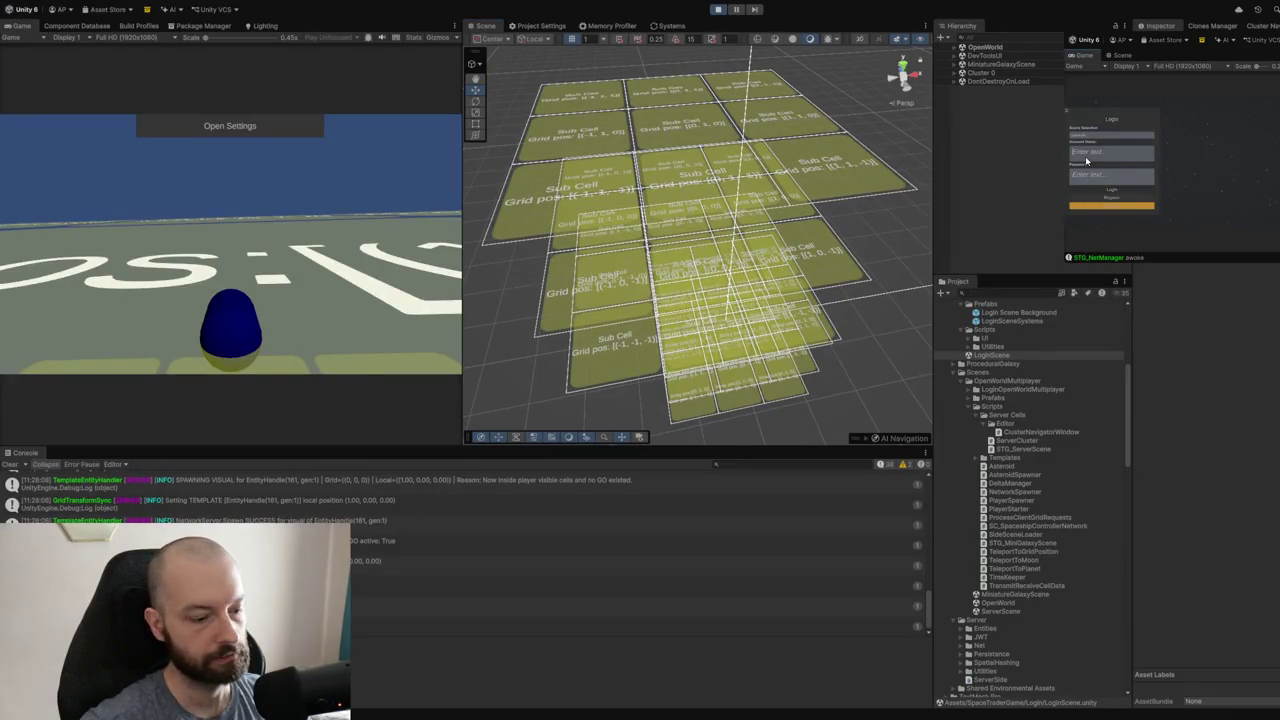
{"action": "left_click", "coordinate": [1091, 179]}
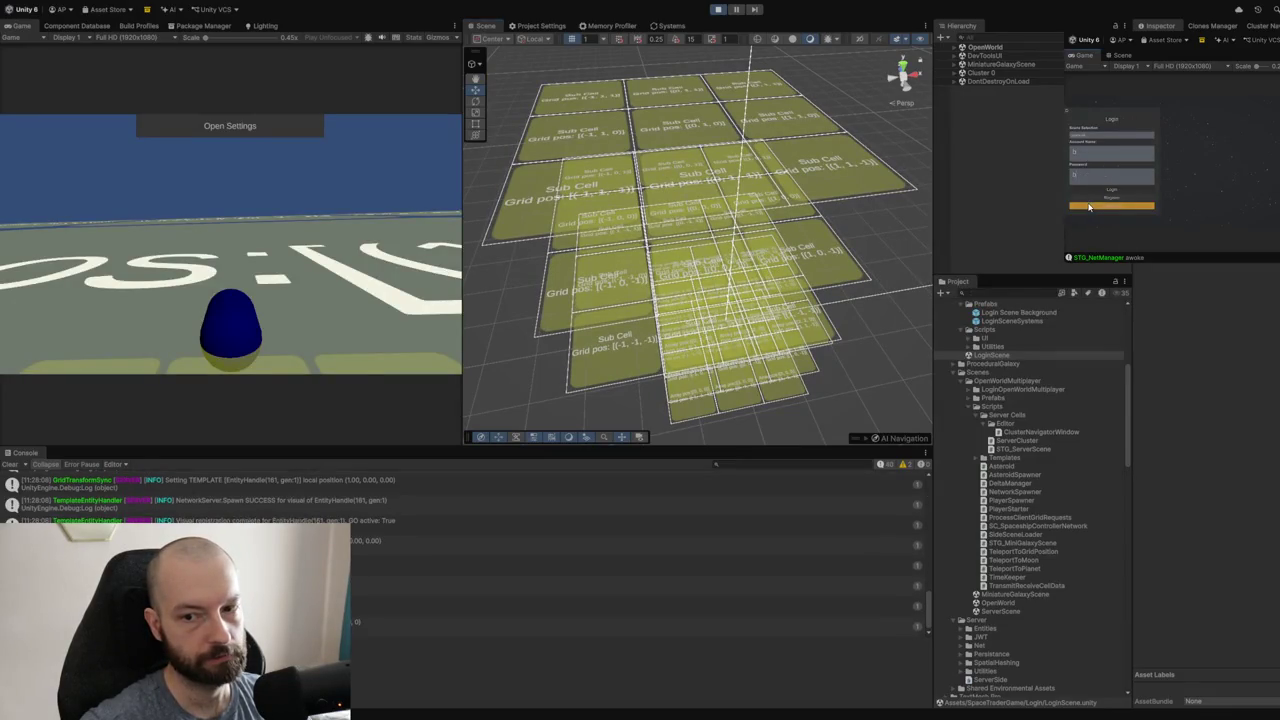
{"action": "left_click", "coordinate": [1099, 193]}
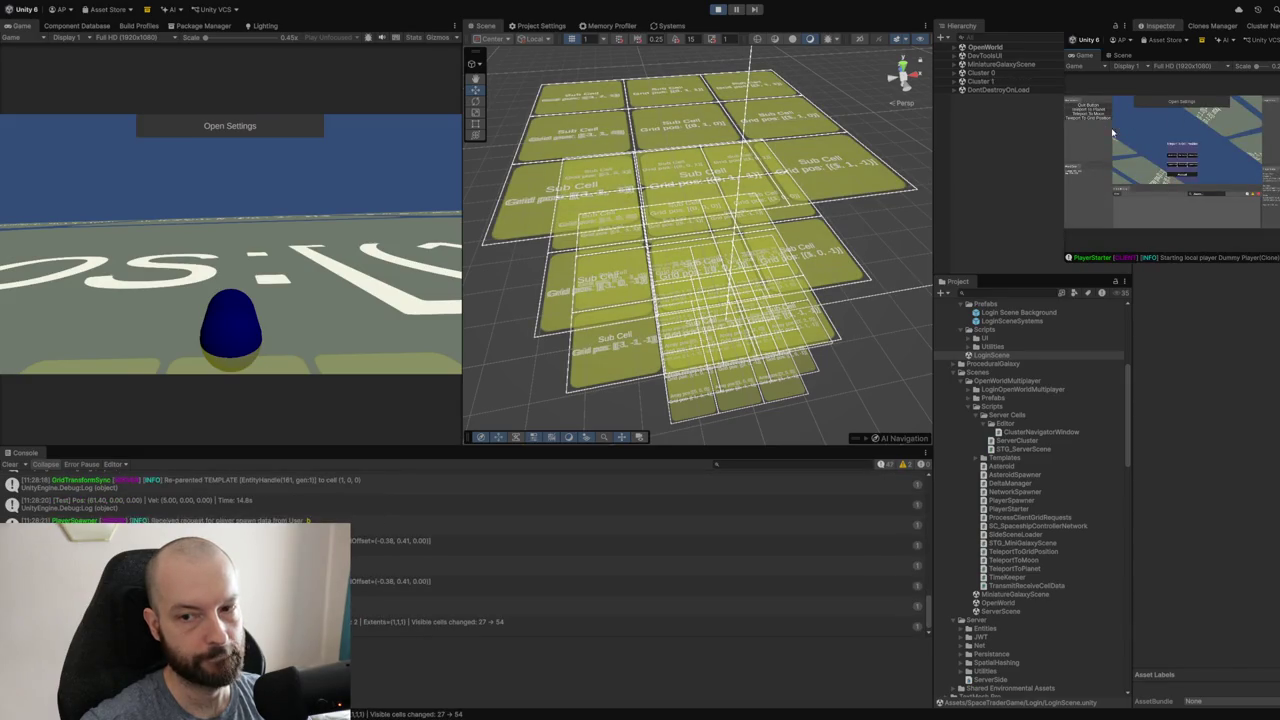
{"action": "left_click", "coordinate": [1178, 177]}
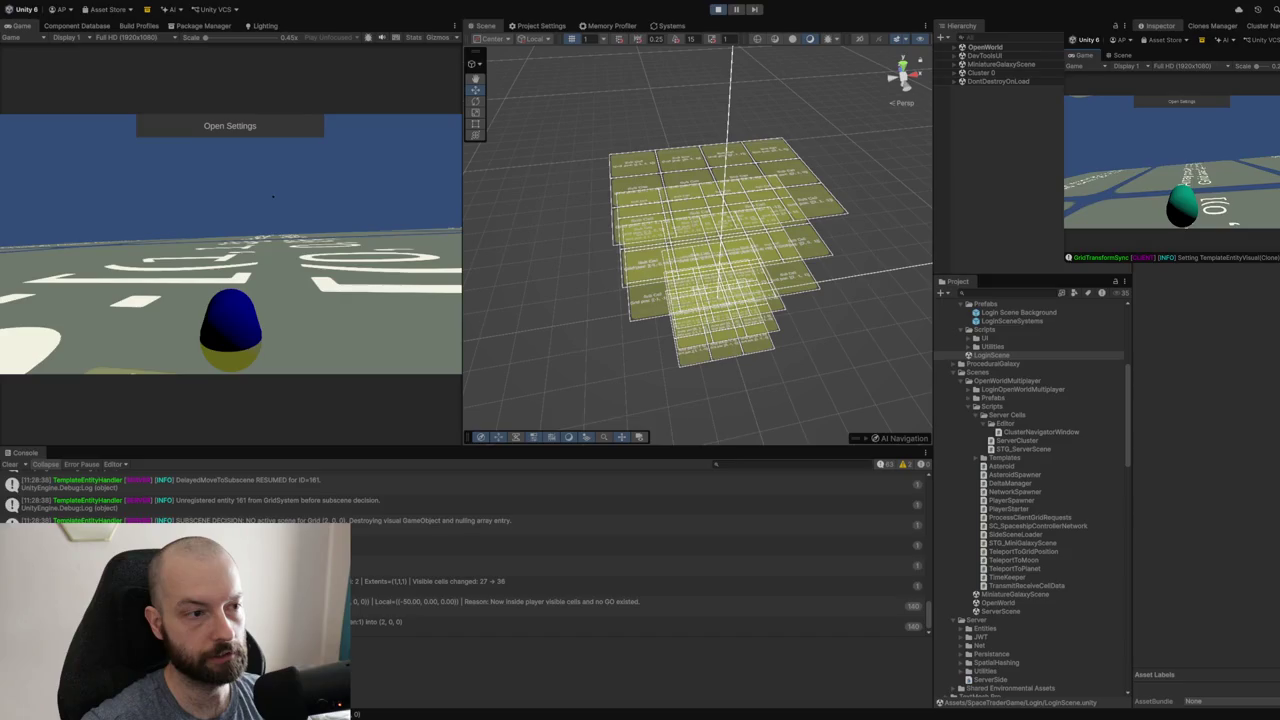
- Orbit the Scene camera down to view the overlapping labelled sub-cells from above
{"action": "left_click_drag", "start_coordinate": [817, 311], "coordinate": [810, 207]}
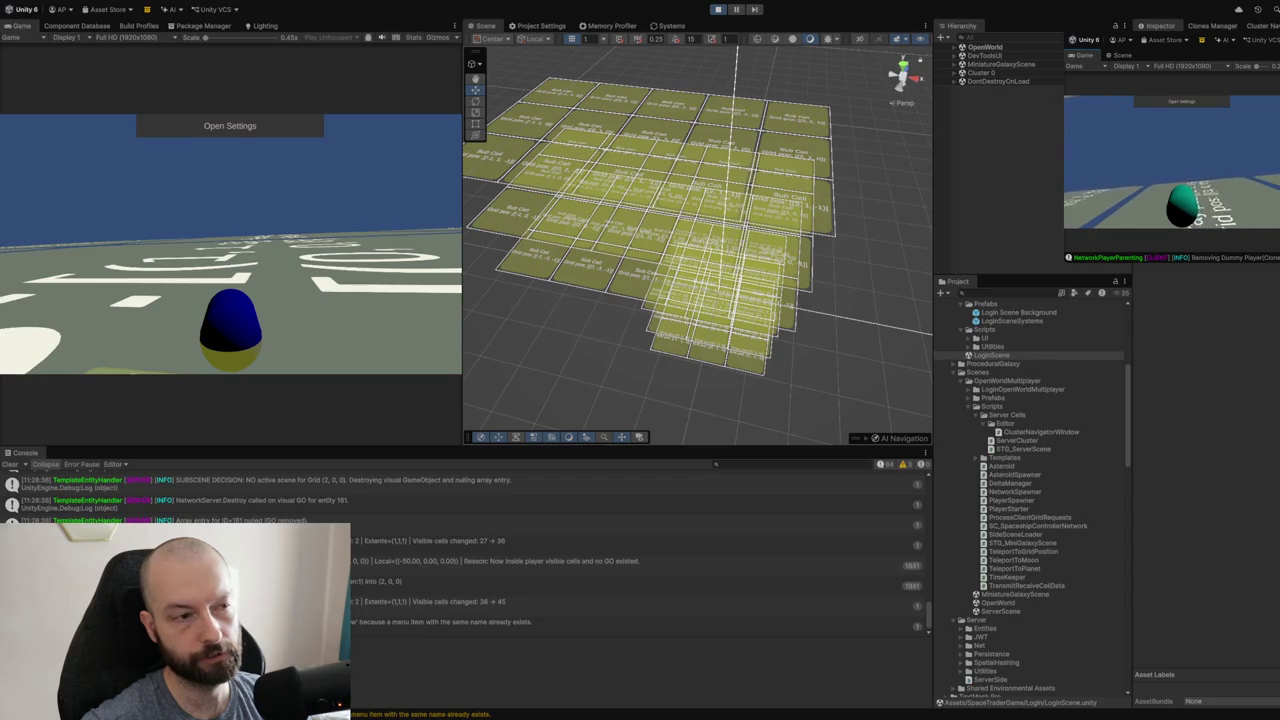
- Orbit and pan the Scene view to see both players' spread-out sub-cell groups larger
{"action": "mouse_move", "coordinate": [840, 345]}
{"action": "left_mouse_down"}
{"action": "mouse_move", "coordinate": [679, 335]}
{"action": "mouse_move", "coordinate": [723, 341]}
{"action": "left_mouse_up"}
{"action": "left_click_drag", "start_coordinate": [685, 298], "coordinate": [690, 296]}
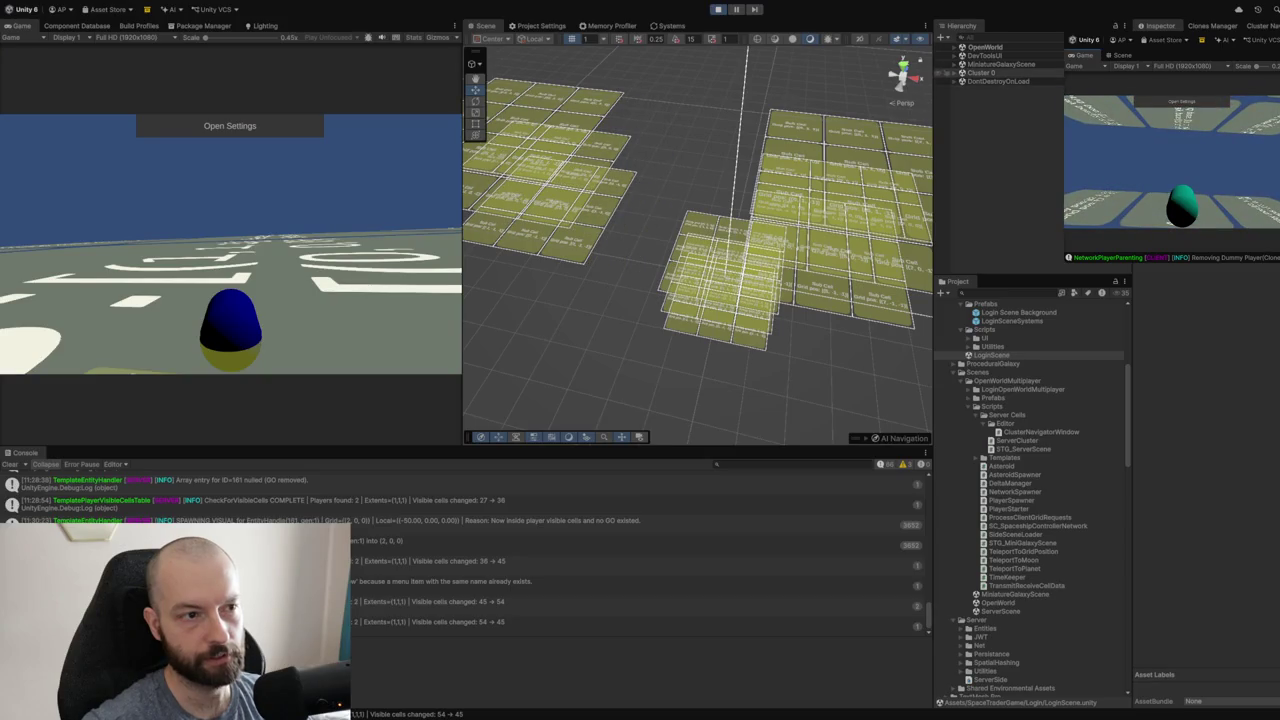
- Expand Cluster 0 and its Cluster [0] (27 cells) in the Hierarchy and scroll through the Cell children
{"action": "left_click", "coordinate": [955, 72]}
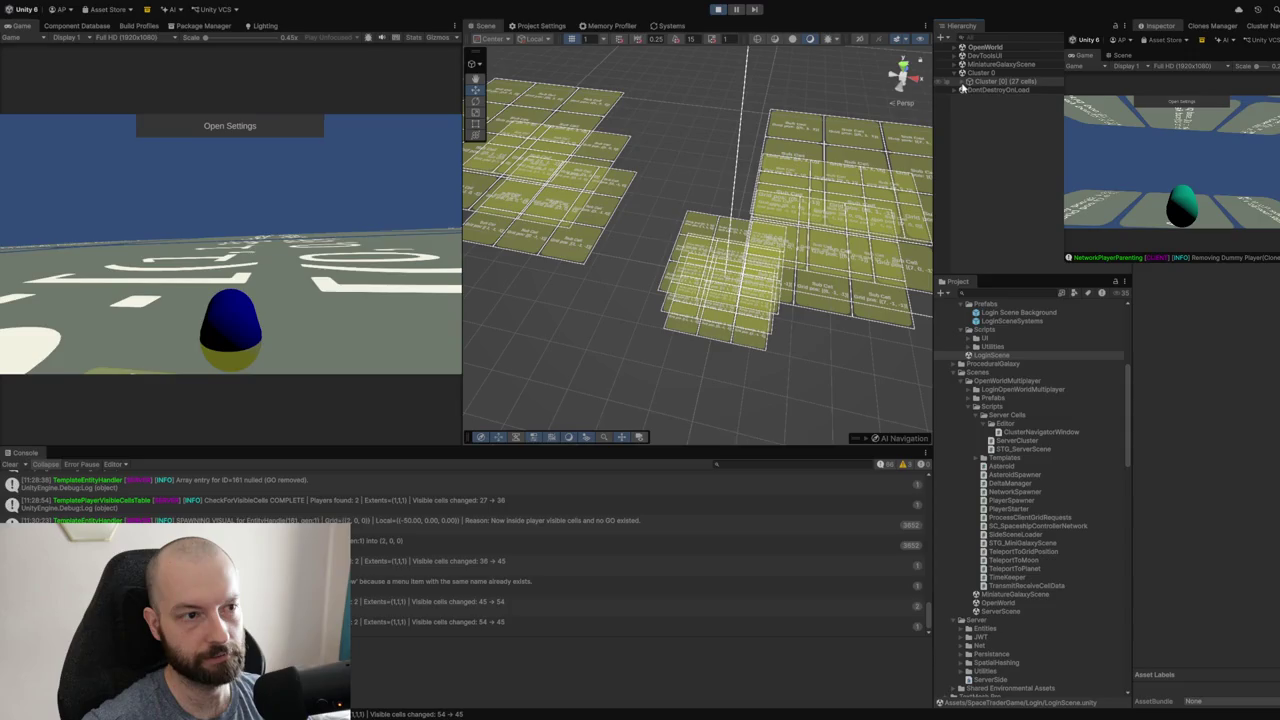
{"action": "left_click", "coordinate": [962, 81]}
{"action": "scroll", "coordinate": [1015, 133], "scroll_direction": "down", "scroll_amount": 1}
{"action": "scroll", "coordinate": [1015, 135], "scroll_direction": "down", "scroll_amount": 6}
{"action": "scroll", "coordinate": [1013, 150], "scroll_direction": "up", "scroll_amount": 6}
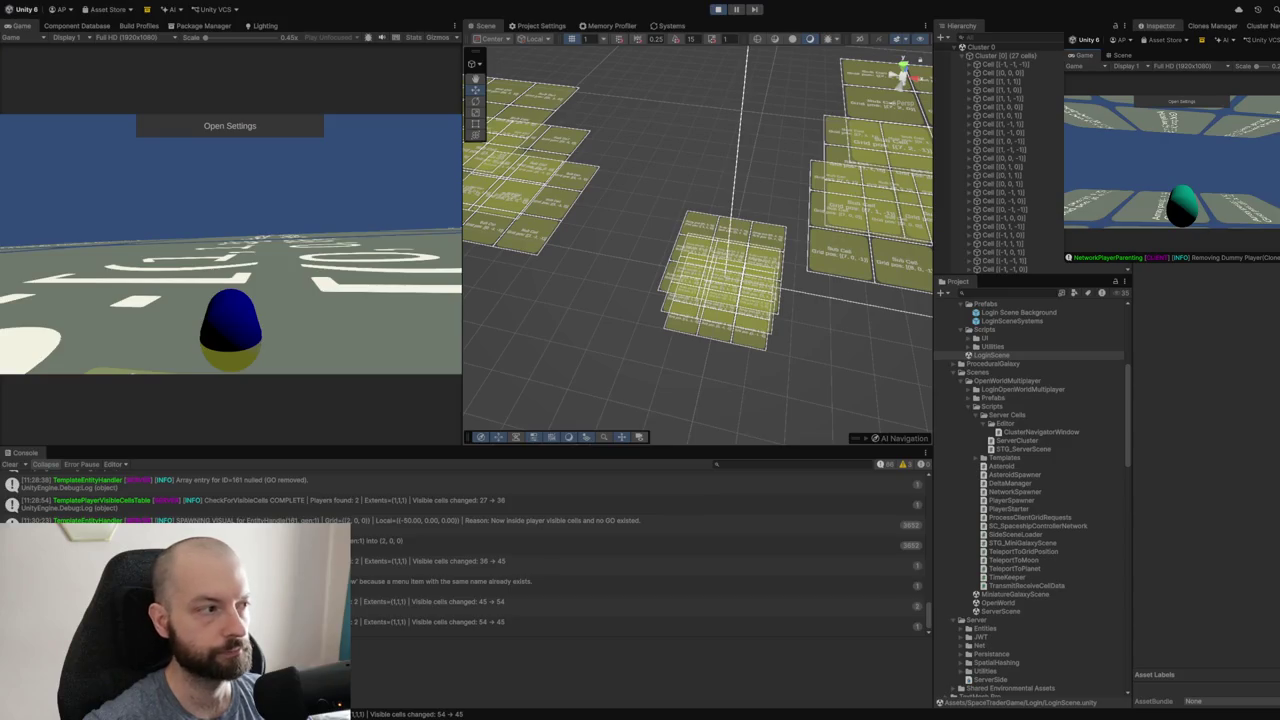
- Show the F1 debug overlay in both games and teleport the second player beside the first
{"action": "key", "text": "F1"}
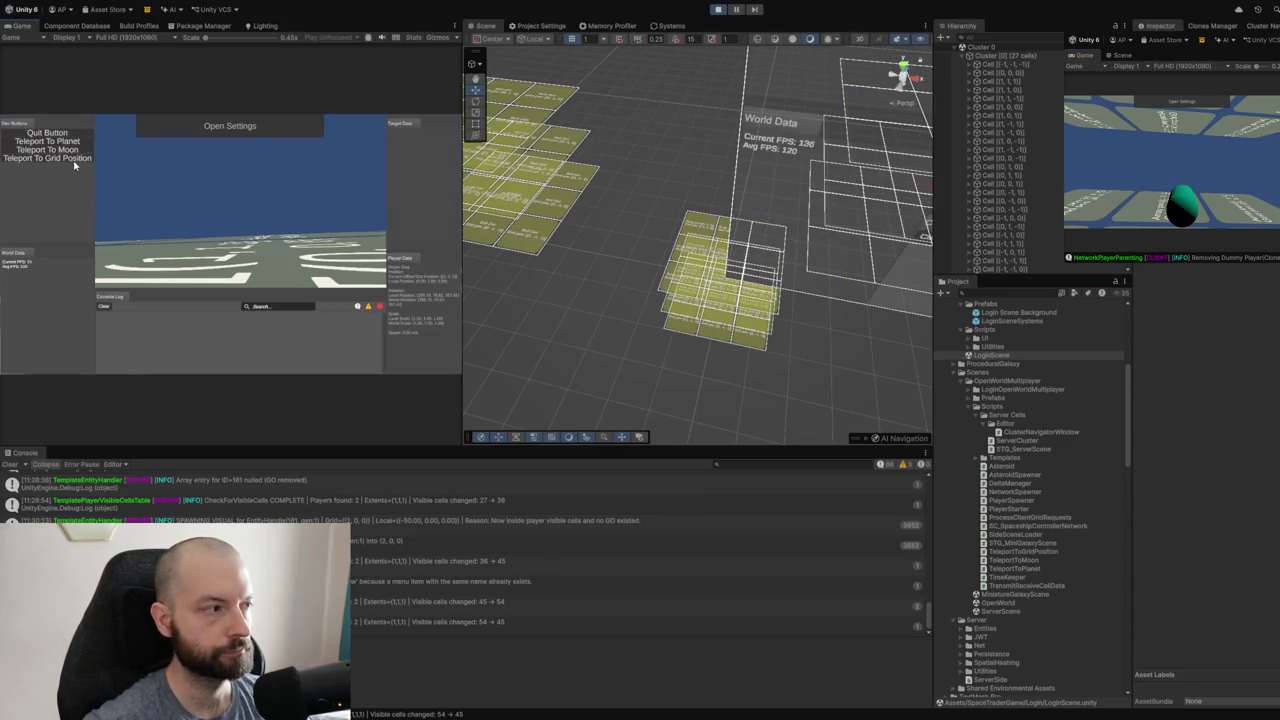
{"action": "left_click", "coordinate": [228, 268]}
{"action": "left_click", "coordinate": [1108, 117]}
{"action": "key", "text": "F1"}
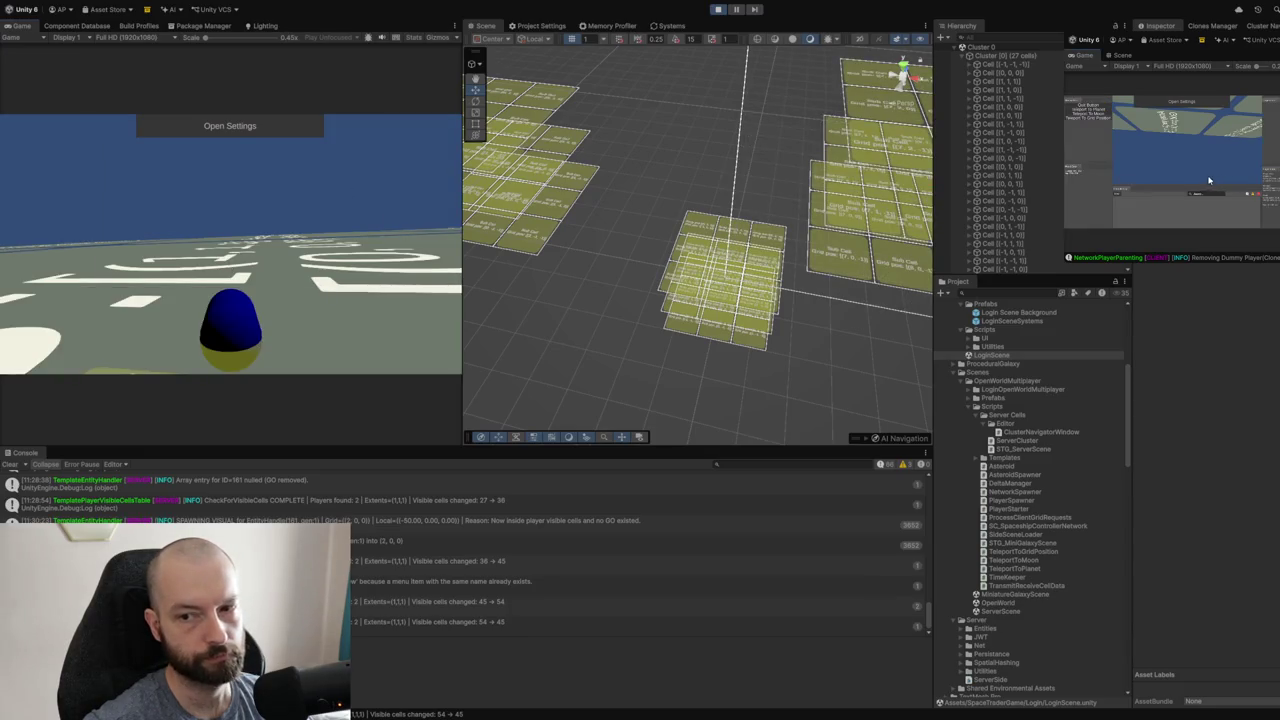
{"action": "left_click", "coordinate": [1105, 117]}
{"action": "left_click", "coordinate": [1190, 176]}
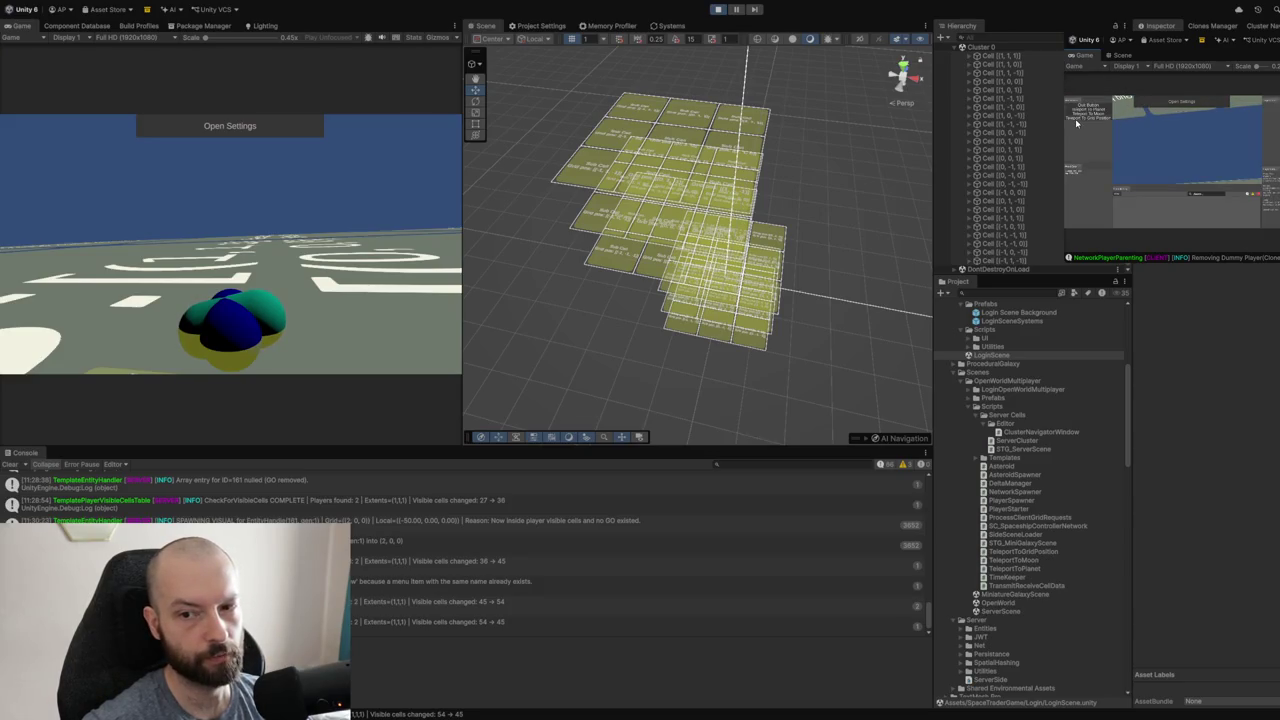
- Log the second player out from Settings, then sign back in with the account name and password
{"action": "left_click", "coordinate": [1162, 104]}
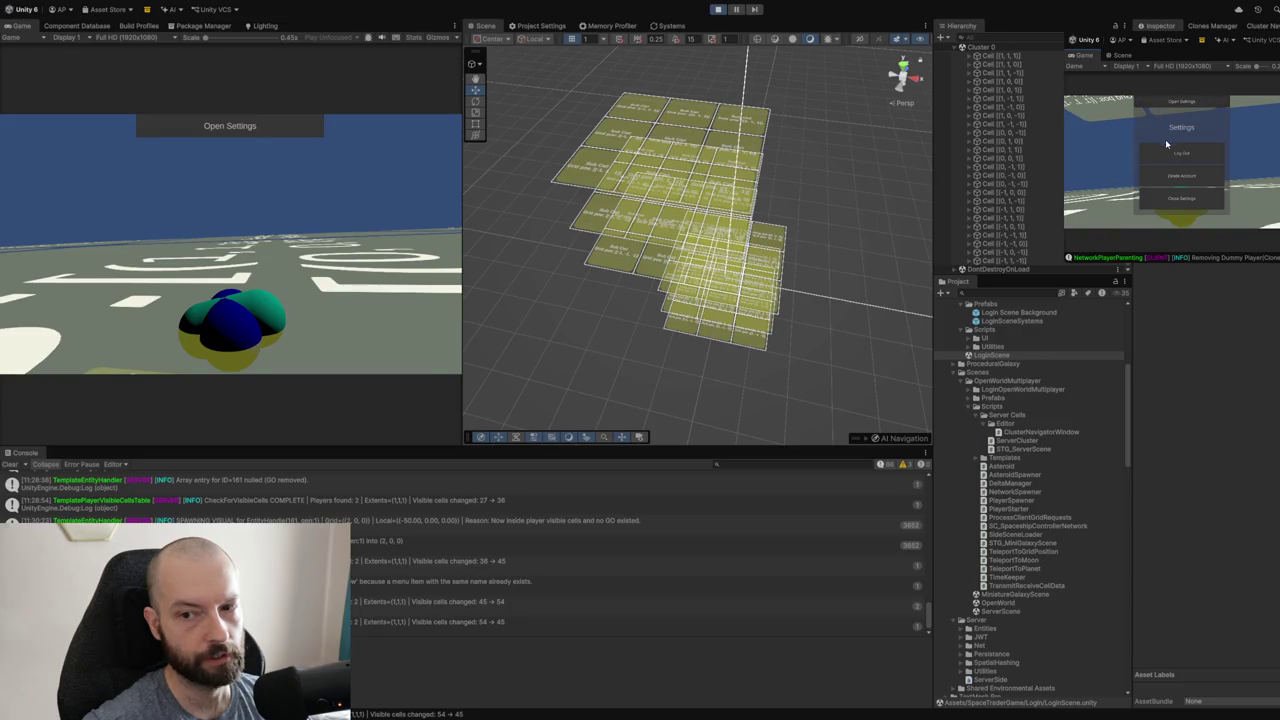
{"action": "left_click", "coordinate": [1167, 148]}
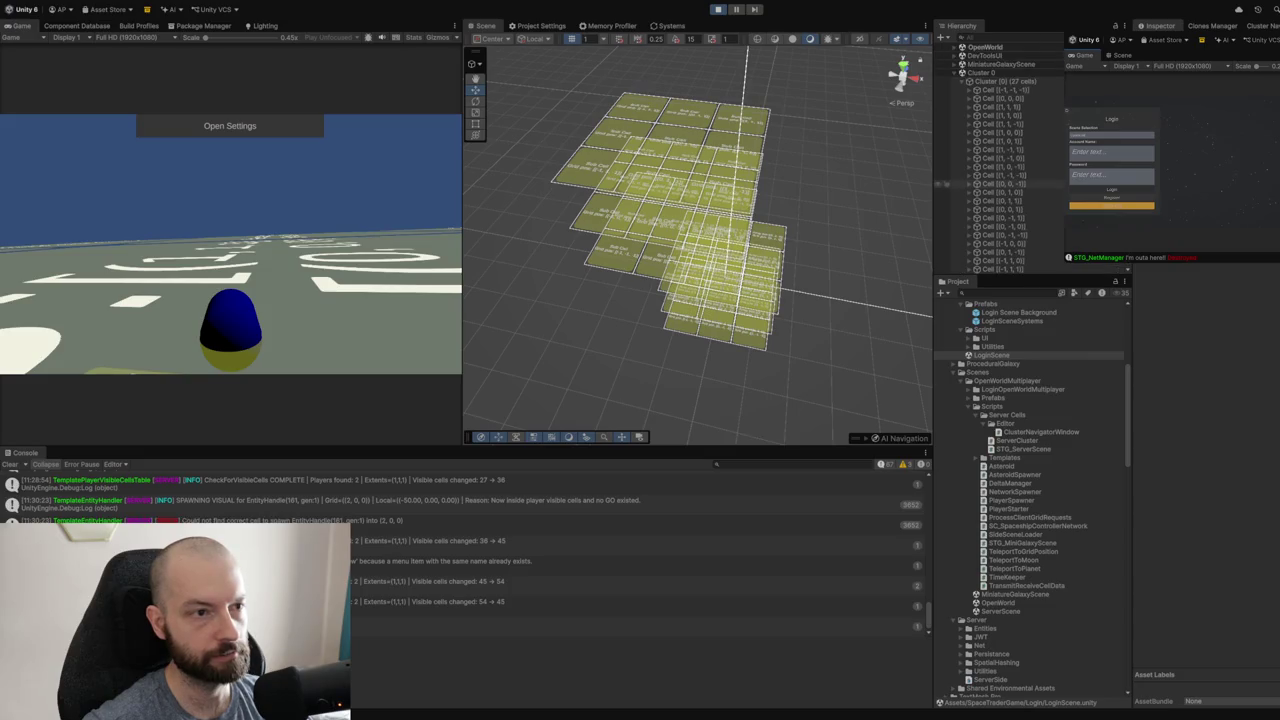
{"action": "scroll", "coordinate": [942, 184], "scroll_direction": "down", "scroll_amount": 3}
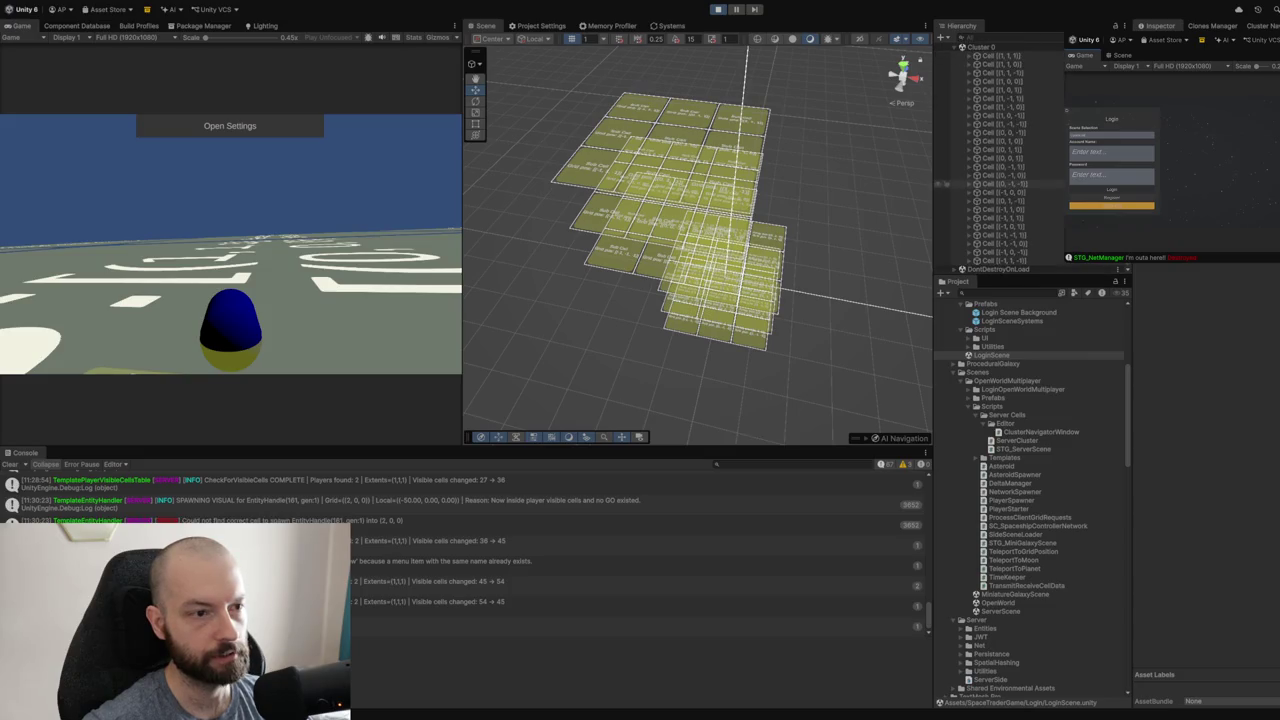
{"action": "left_click", "coordinate": [1103, 154]}
{"action": "type", "text": "1"}
{"action": "left_click", "coordinate": [1105, 175]}
{"action": "type", "text": "1"}
{"action": "left_click", "coordinate": [1102, 191]}
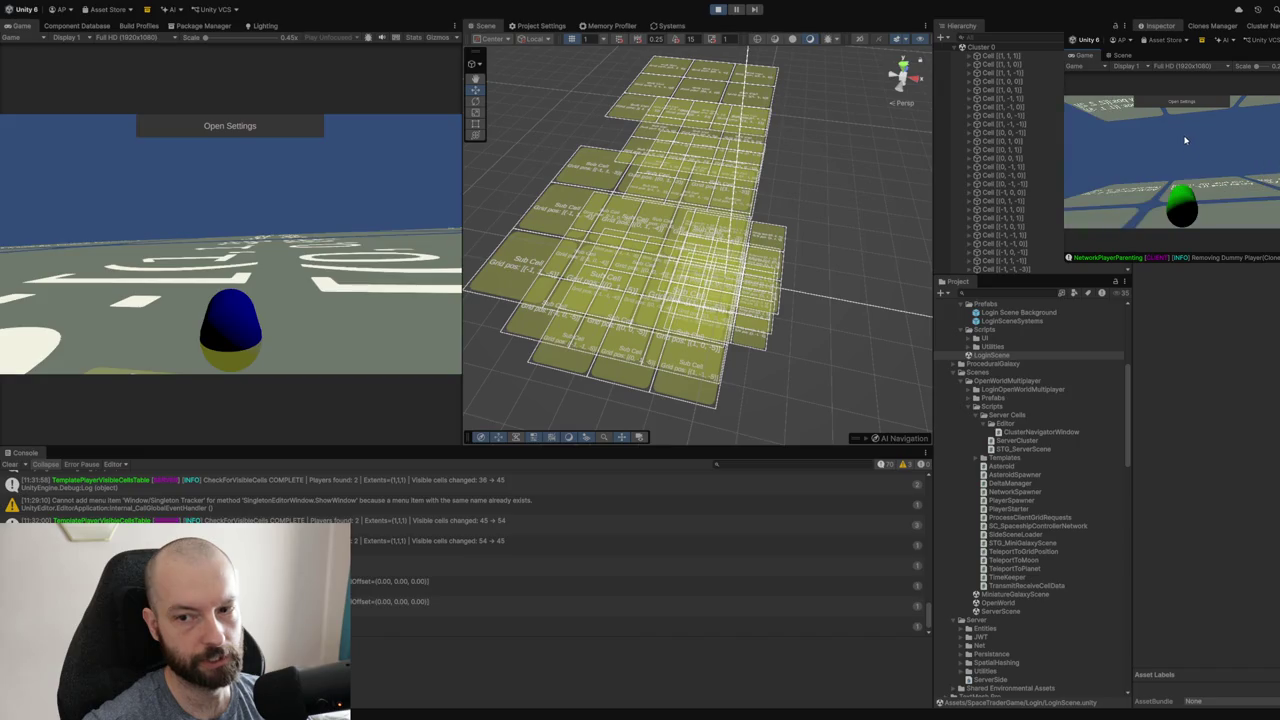
- Log the clone's player out via Settings and straight back in from the login screen
{"action": "left_click", "coordinate": [1184, 101]}
{"action": "left_click", "coordinate": [1172, 145]}
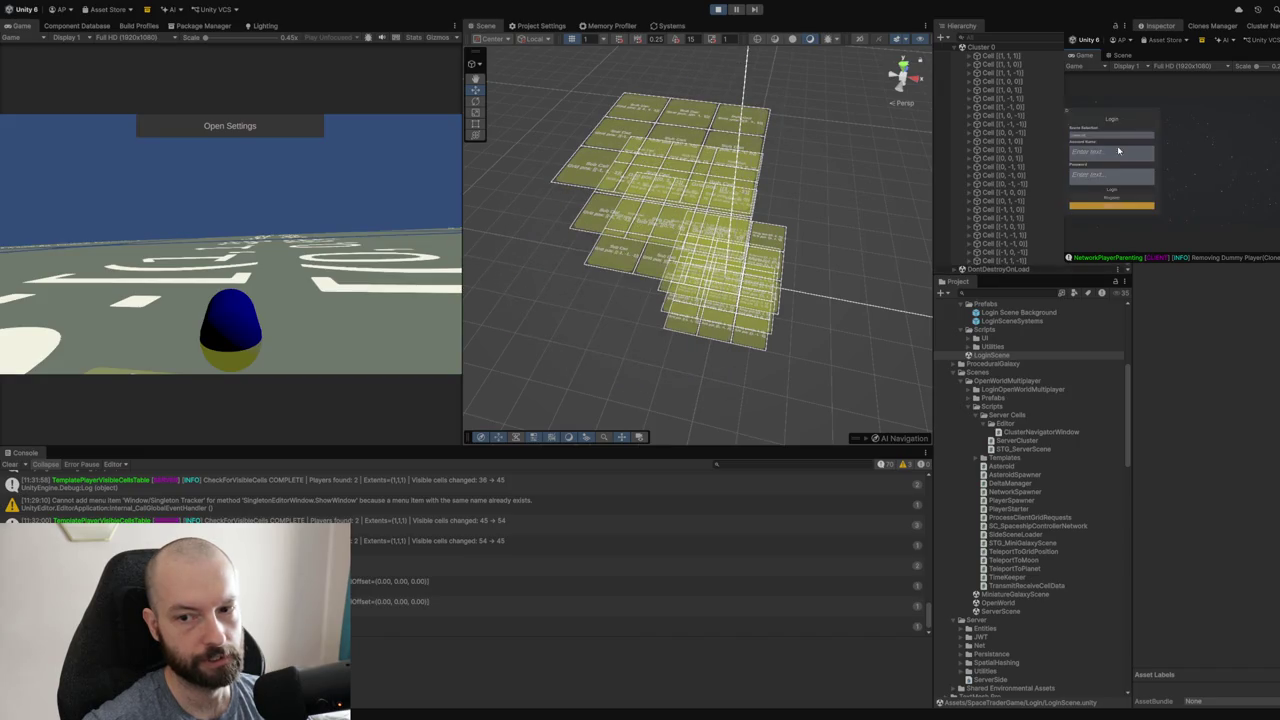
{"action": "left_click", "coordinate": [1111, 205]}
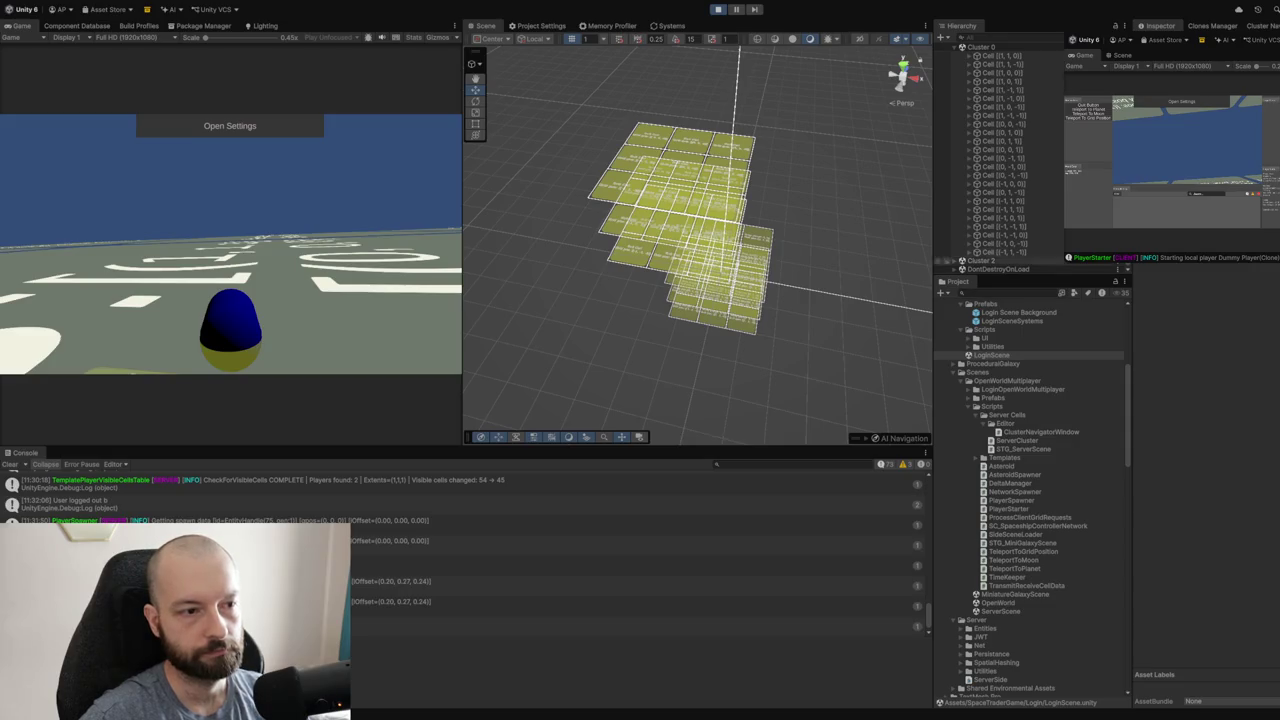
{"action": "left_click", "coordinate": [954, 261]}
{"action": "scroll", "coordinate": [1046, 248], "scroll_direction": "down", "scroll_amount": 1}
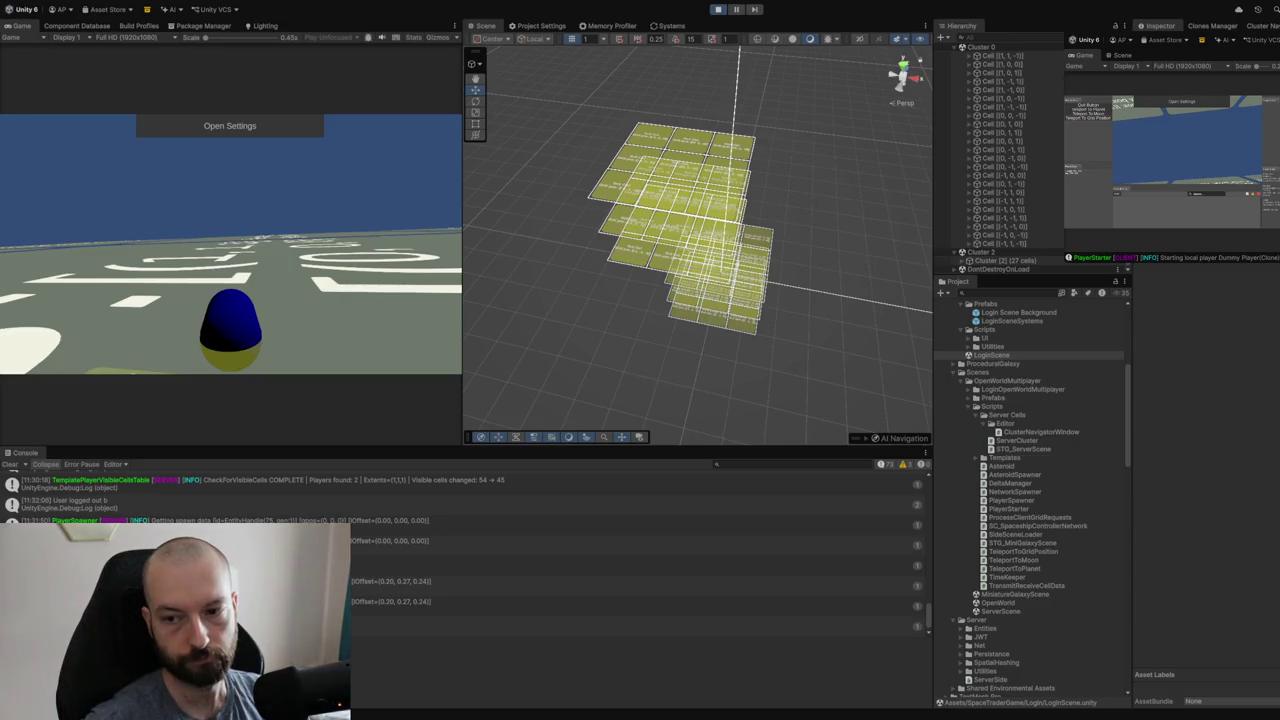
{"action": "key", "text": "ctrl+p"}
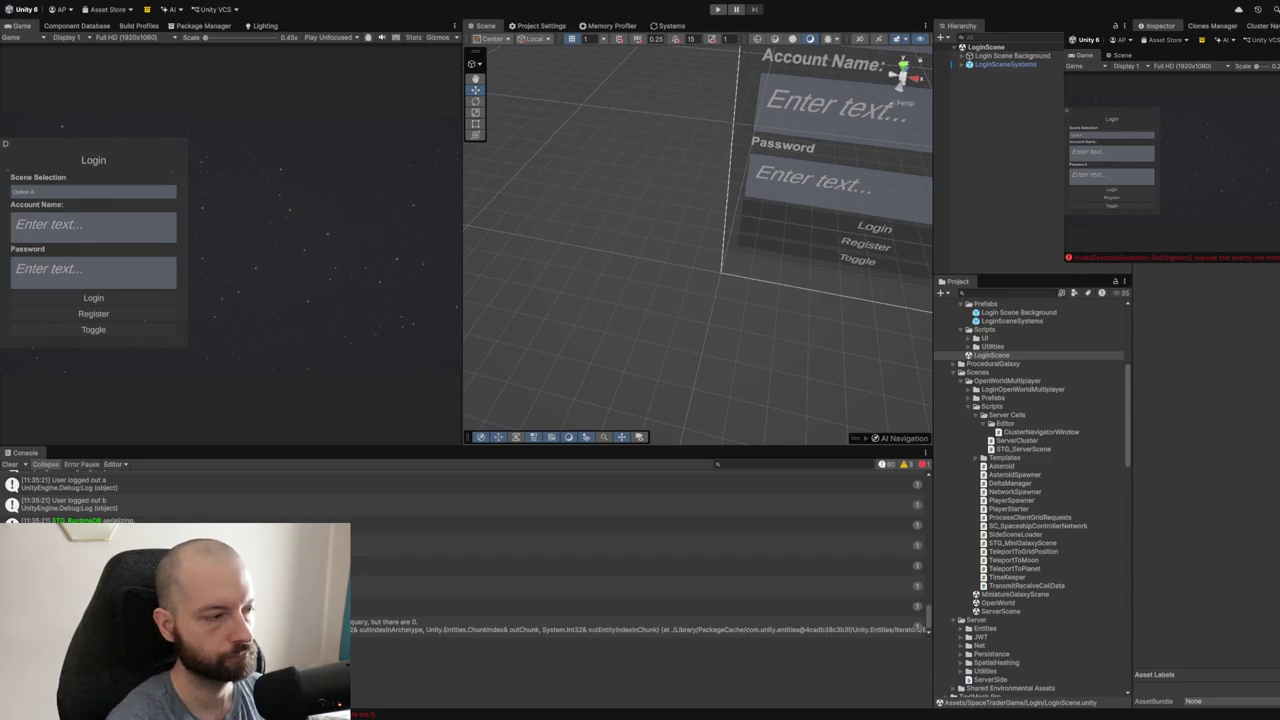
- Refresh assets with Ctrl+R so the project scripts start recompiling
{"action": "key", "text": "ctrl+r"}
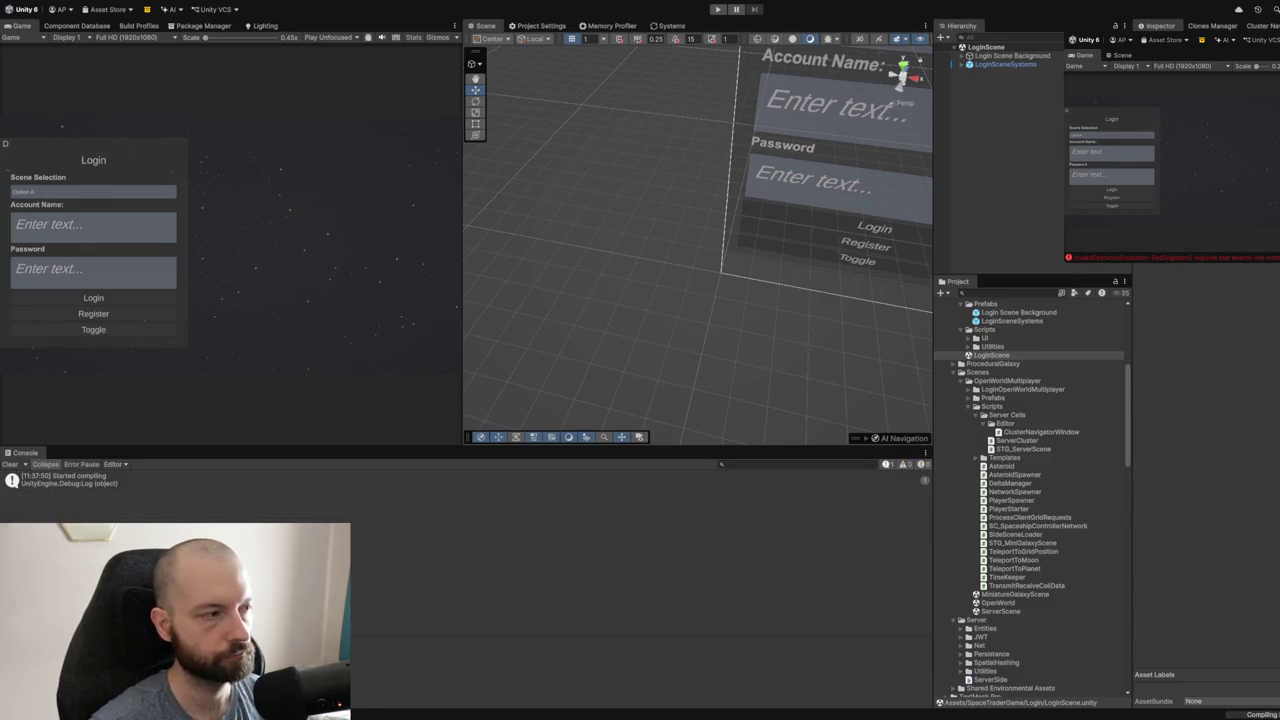
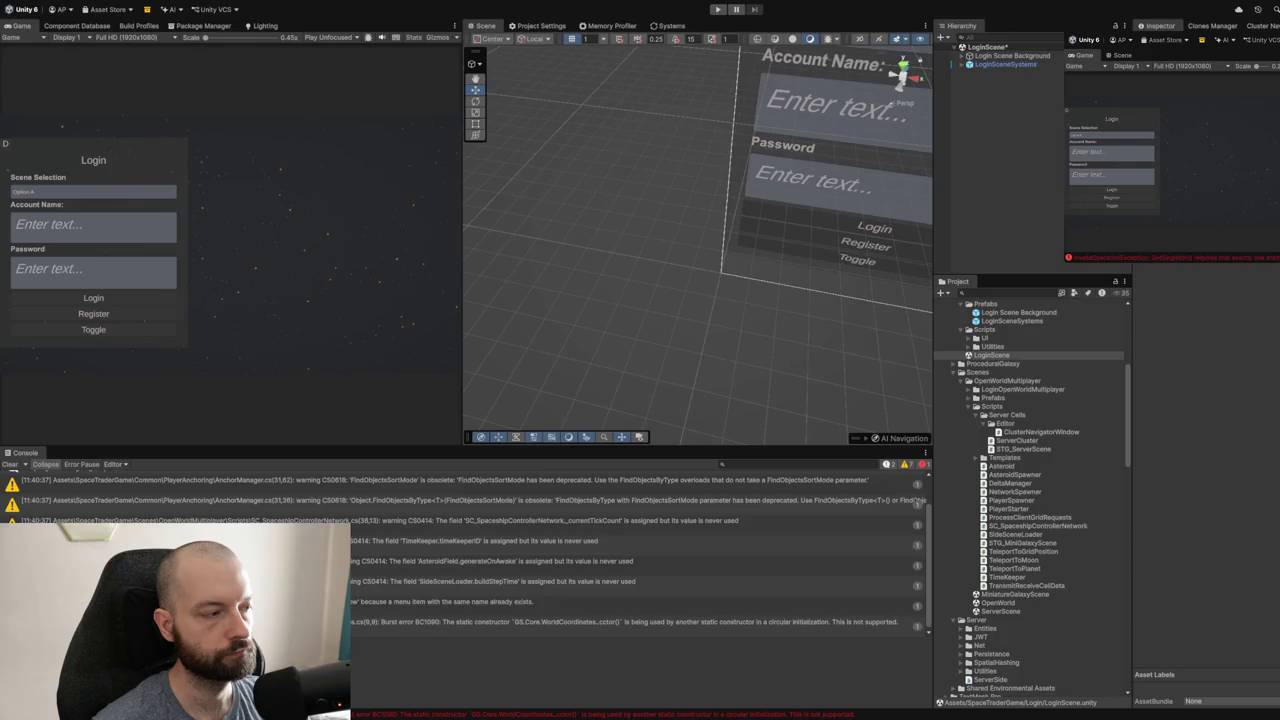
- Enter Play mode and log in as host with the account name and password
{"action": "left_click", "coordinate": [8, 465]}
{"action": "left_click", "coordinate": [716, 10]}
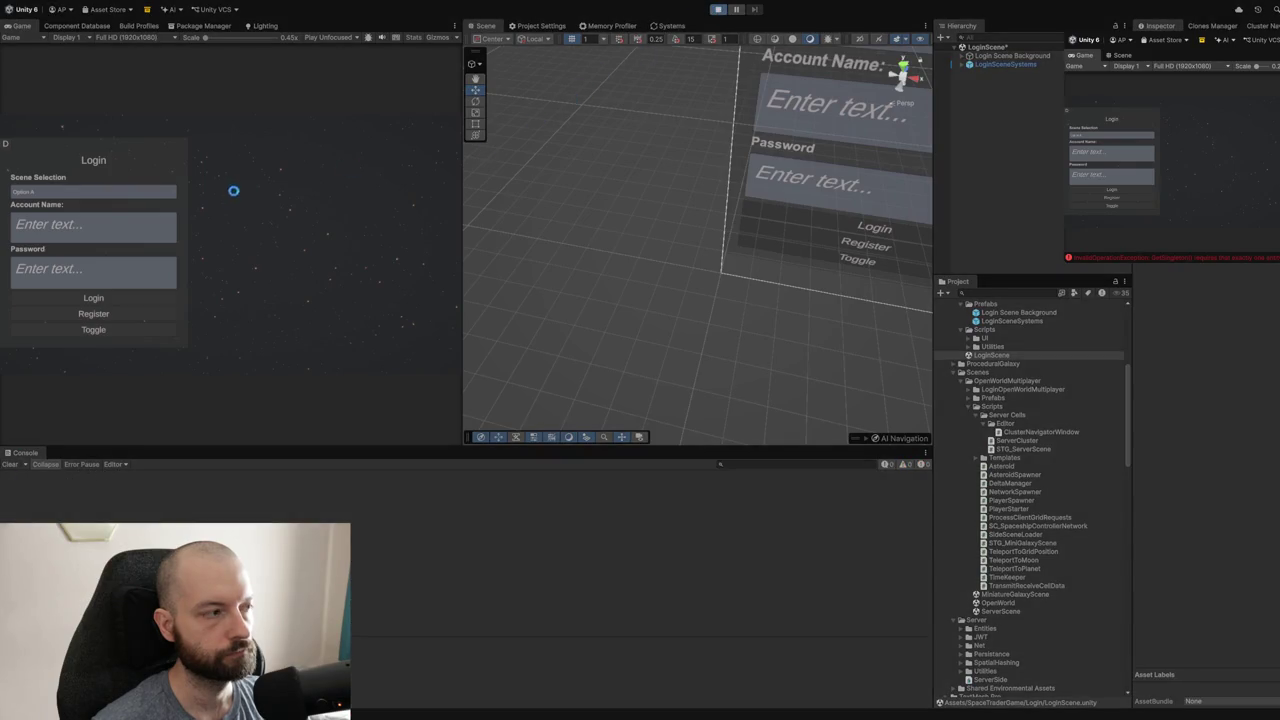
{"action": "left_click", "coordinate": [147, 232]}
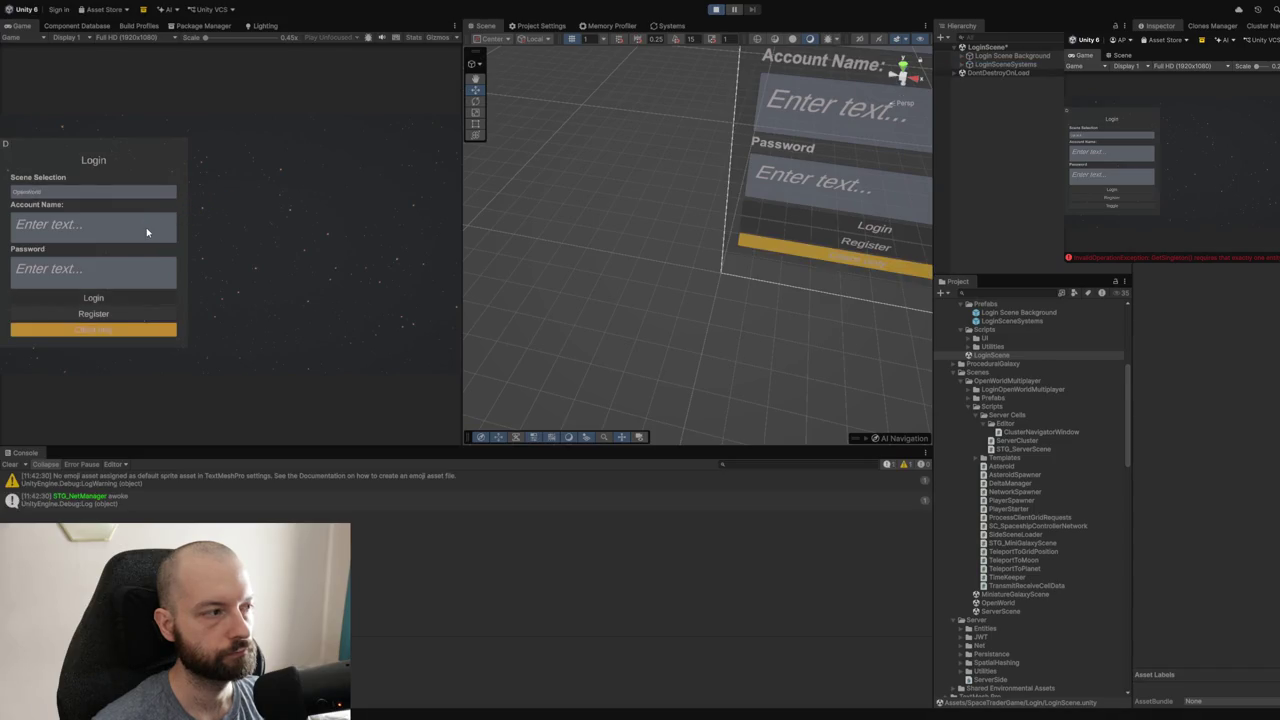
{"action": "type", "text": "a"}
{"action": "left_click", "coordinate": [85, 273]}
{"action": "type", "text": "a"}
{"action": "left_click", "coordinate": [77, 327]}
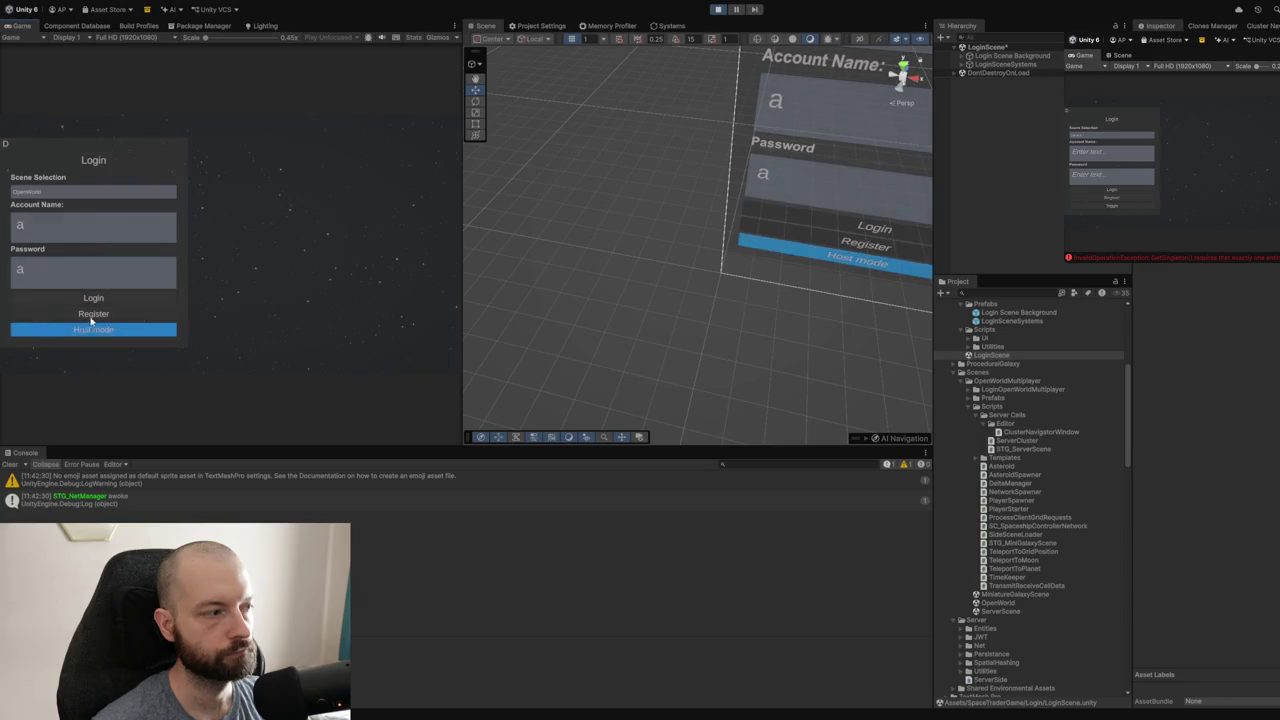
{"action": "left_click", "coordinate": [100, 298]}
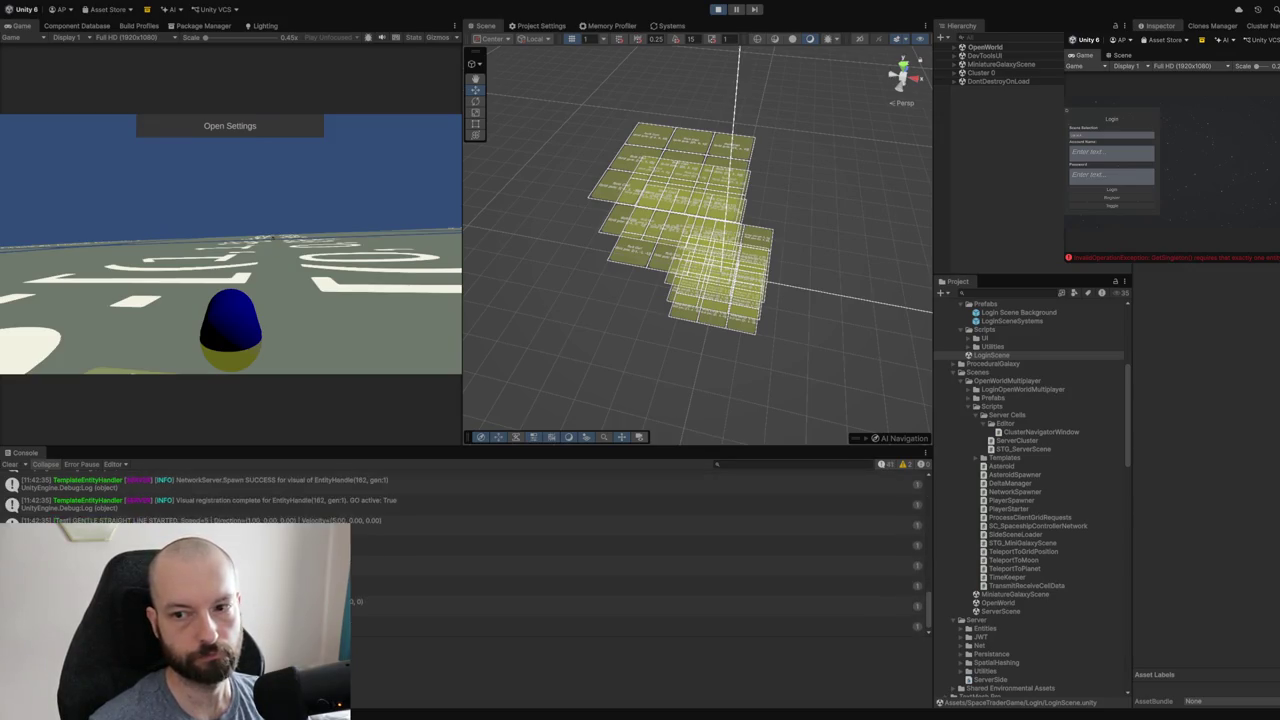
- Log the clone client in as a client using its account name and password
{"action": "left_click", "coordinate": [1111, 152]}
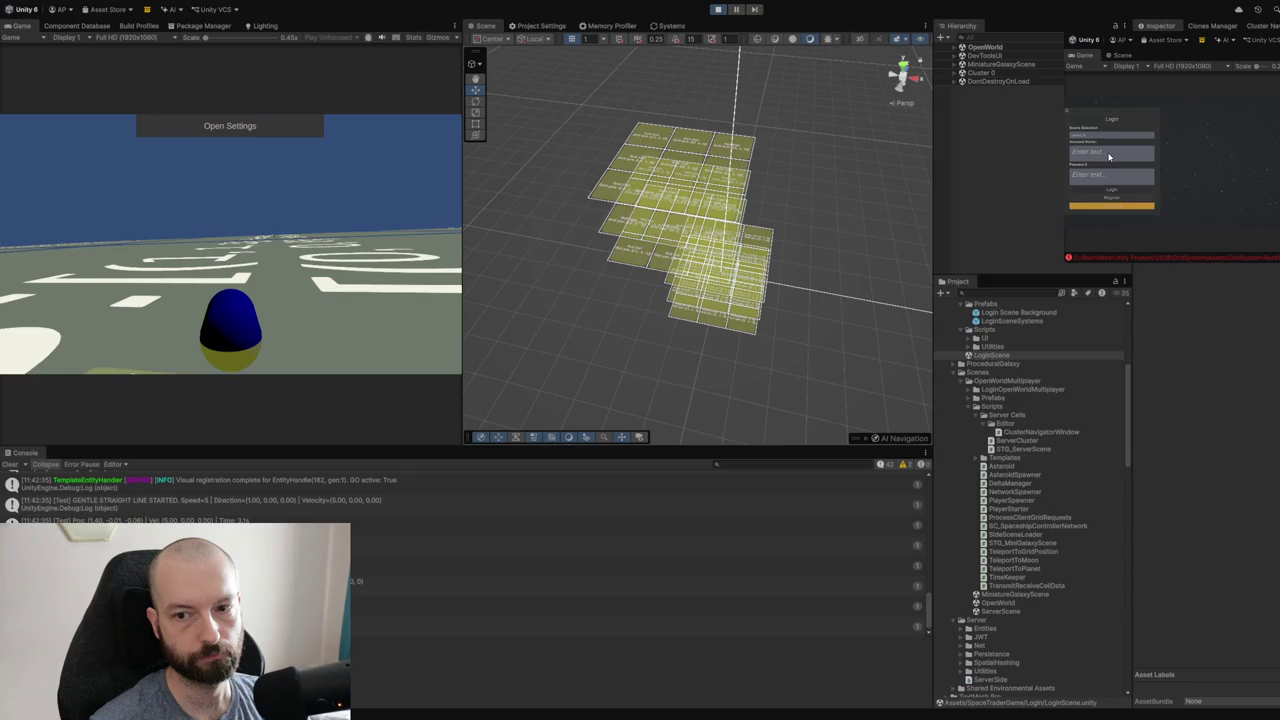
{"action": "type", "text": "a"}
{"action": "left_click", "coordinate": [1100, 176]}
{"action": "type", "text": "a"}
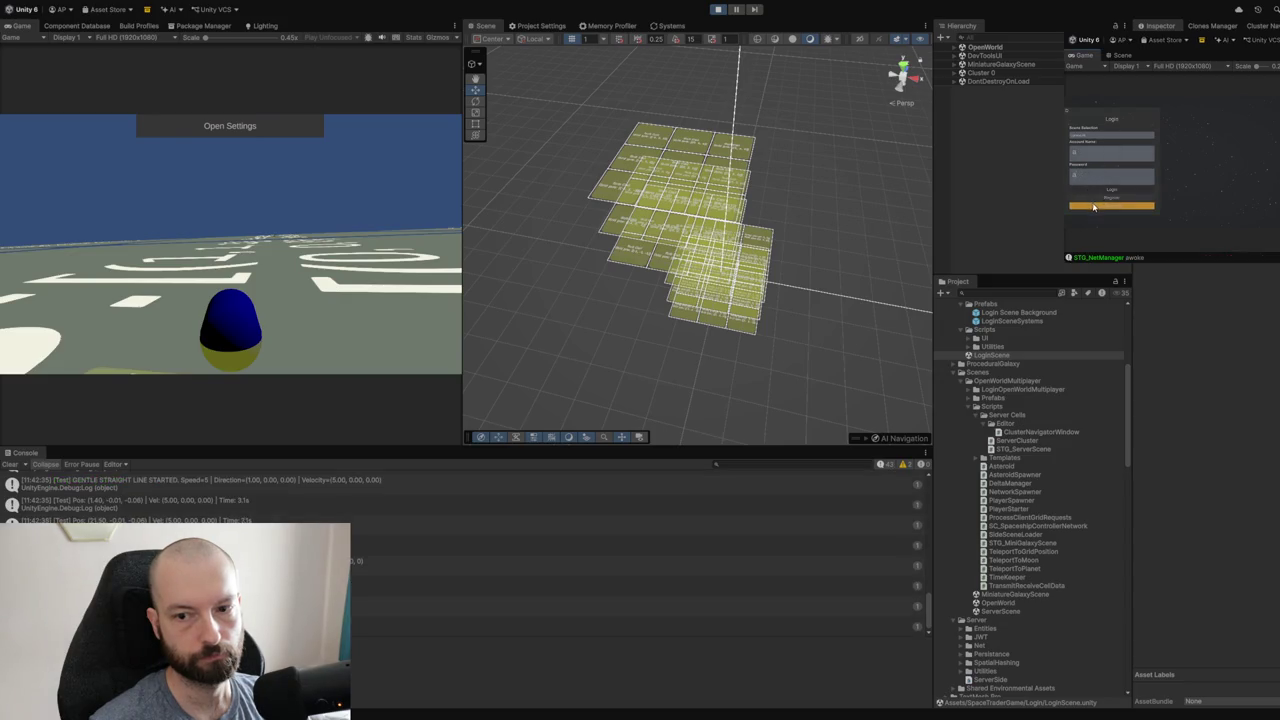
{"action": "left_click", "coordinate": [1070, 177]}
{"action": "left_click", "coordinate": [1088, 157]}
{"action": "left_click", "coordinate": [1090, 190]}
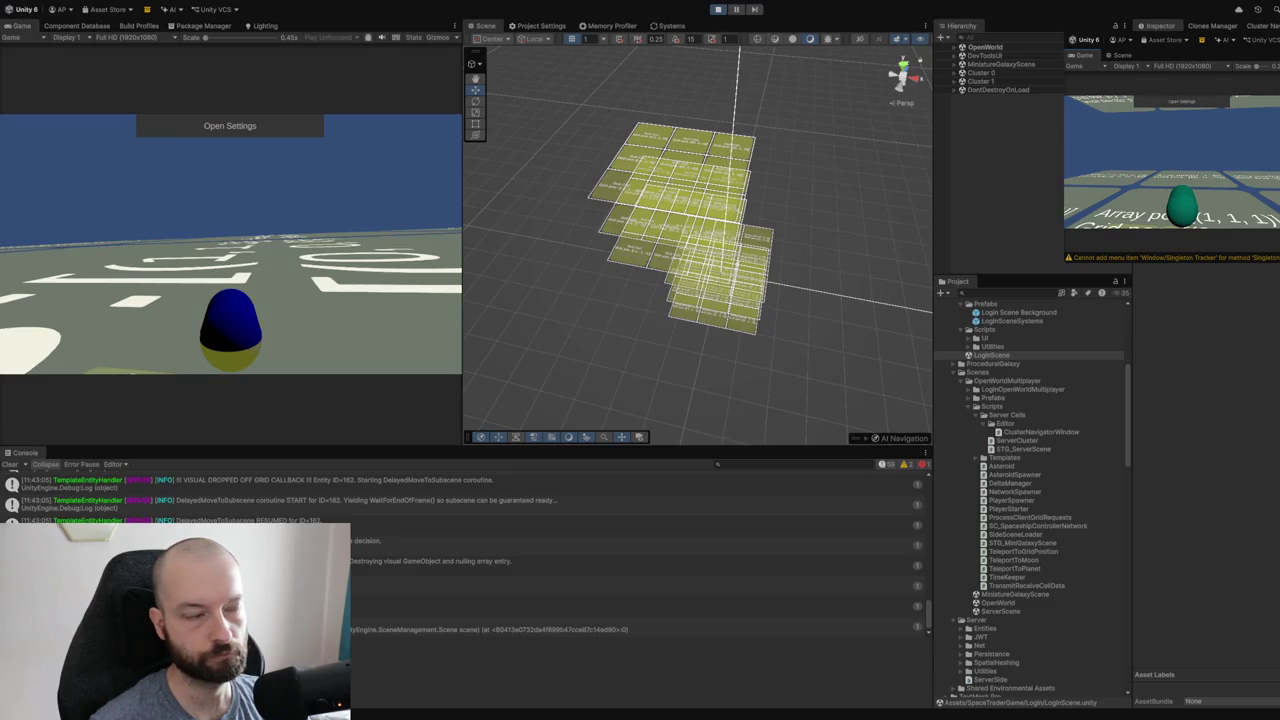
- Orbit the Scene view and expand Cluster 1 to list its 27 cells
{"action": "mouse_move", "coordinate": [660, 235]}
{"action": "left_mouse_down"}
{"action": "mouse_move", "coordinate": [704, 224]}
{"action": "mouse_move", "coordinate": [717, 187]}
{"action": "mouse_move", "coordinate": [663, 181]}
{"action": "left_mouse_up"}
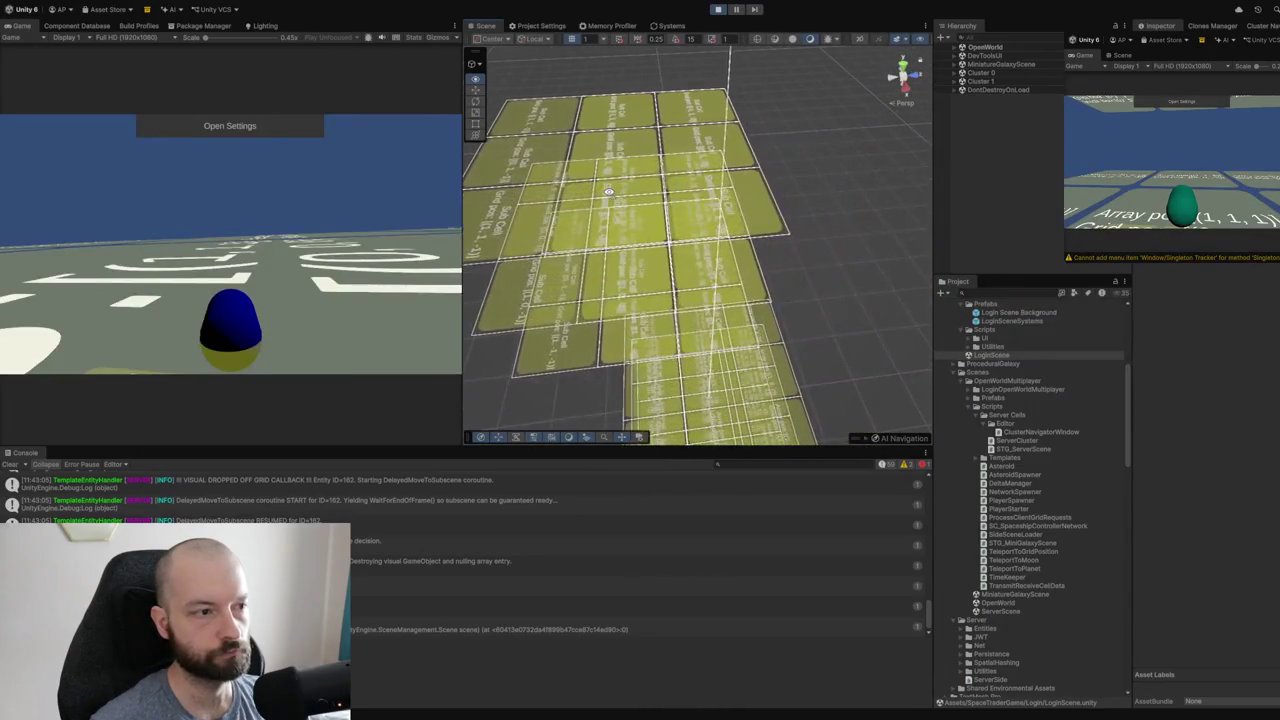
{"action": "left_click", "coordinate": [955, 81]}
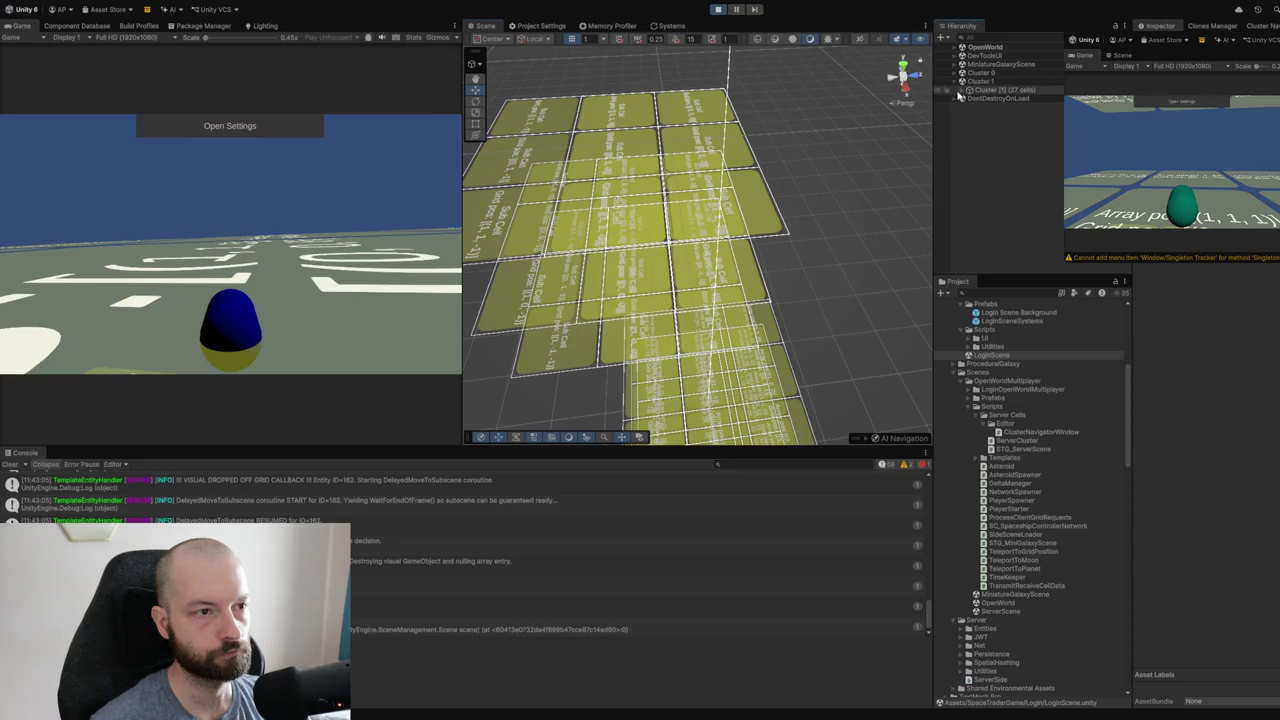
{"action": "left_click", "coordinate": [963, 91]}
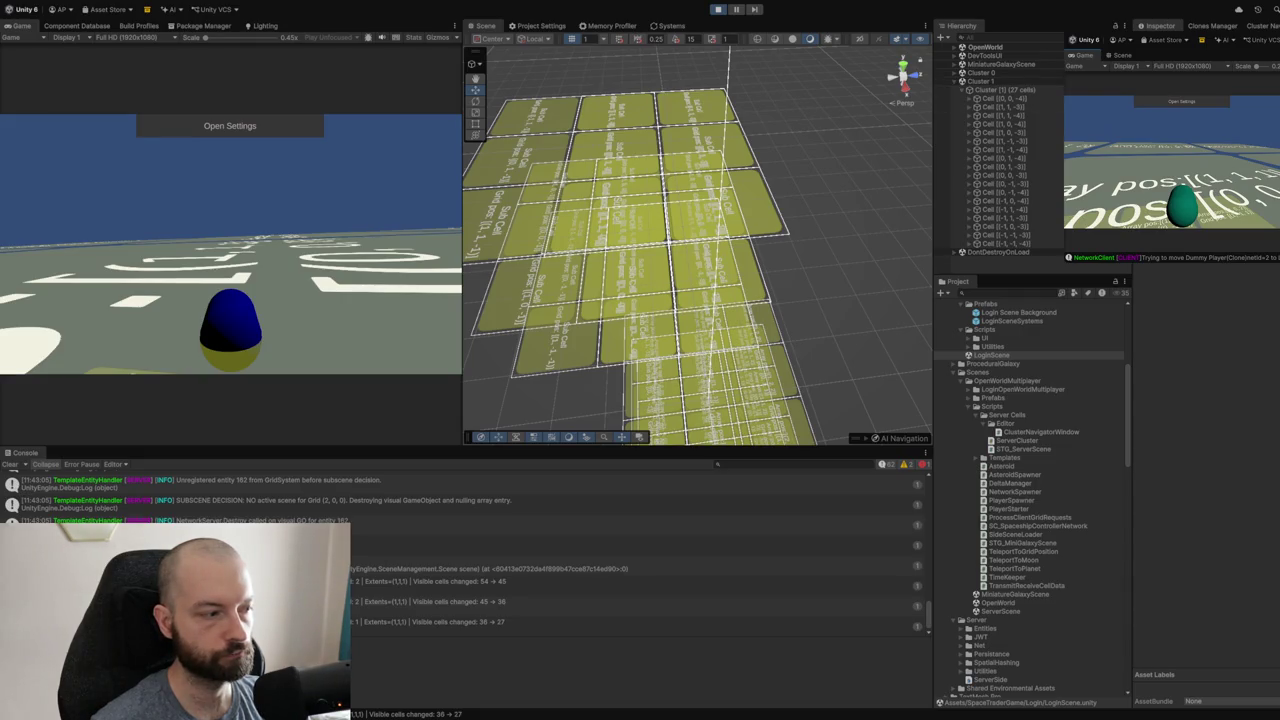
- Inspect a log's stack trace, clear the console, and log the second client out
{"action": "left_click", "coordinate": [600, 568]}
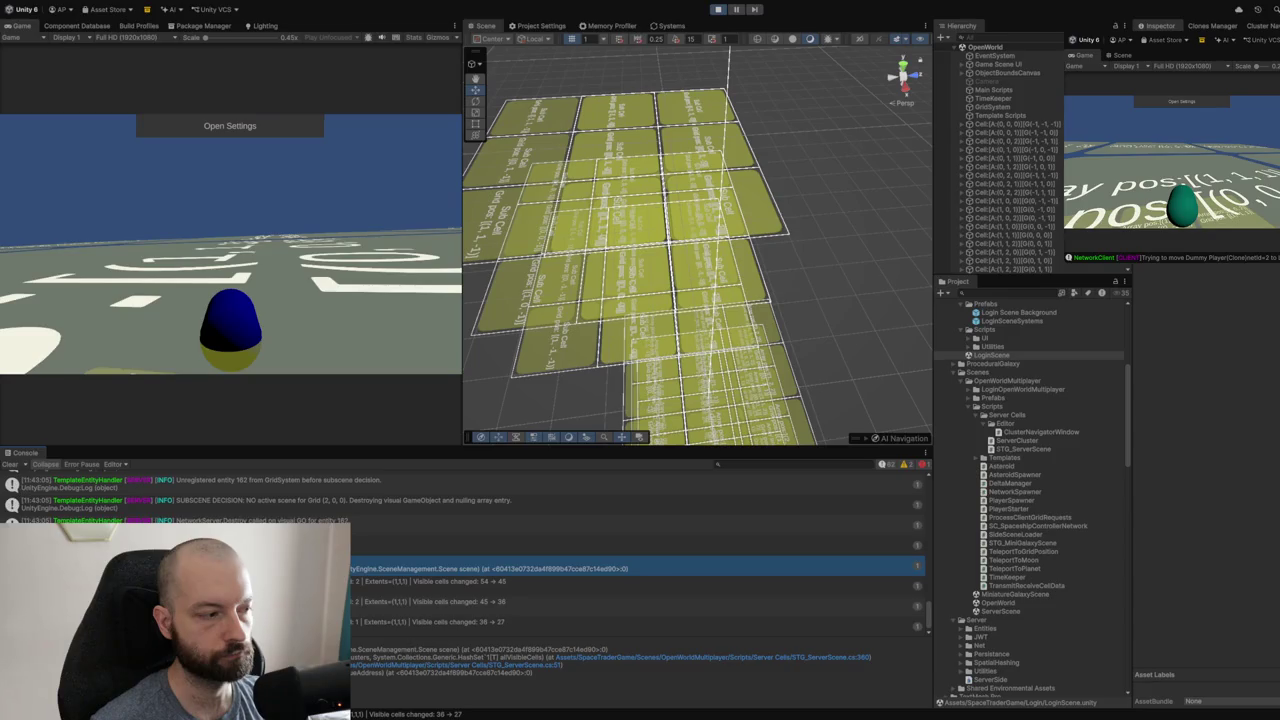
{"action": "left_click", "coordinate": [12, 467]}
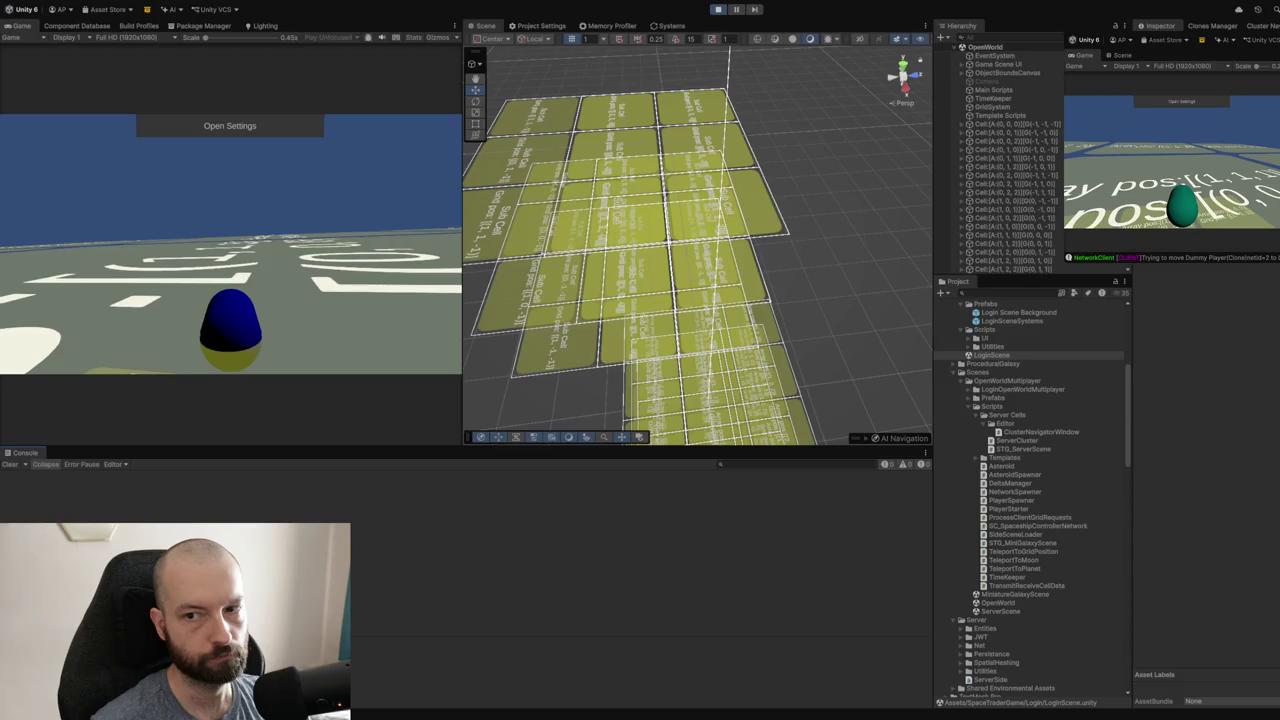
{"action": "left_click", "coordinate": [1184, 102]}
{"action": "left_click", "coordinate": [1160, 150]}
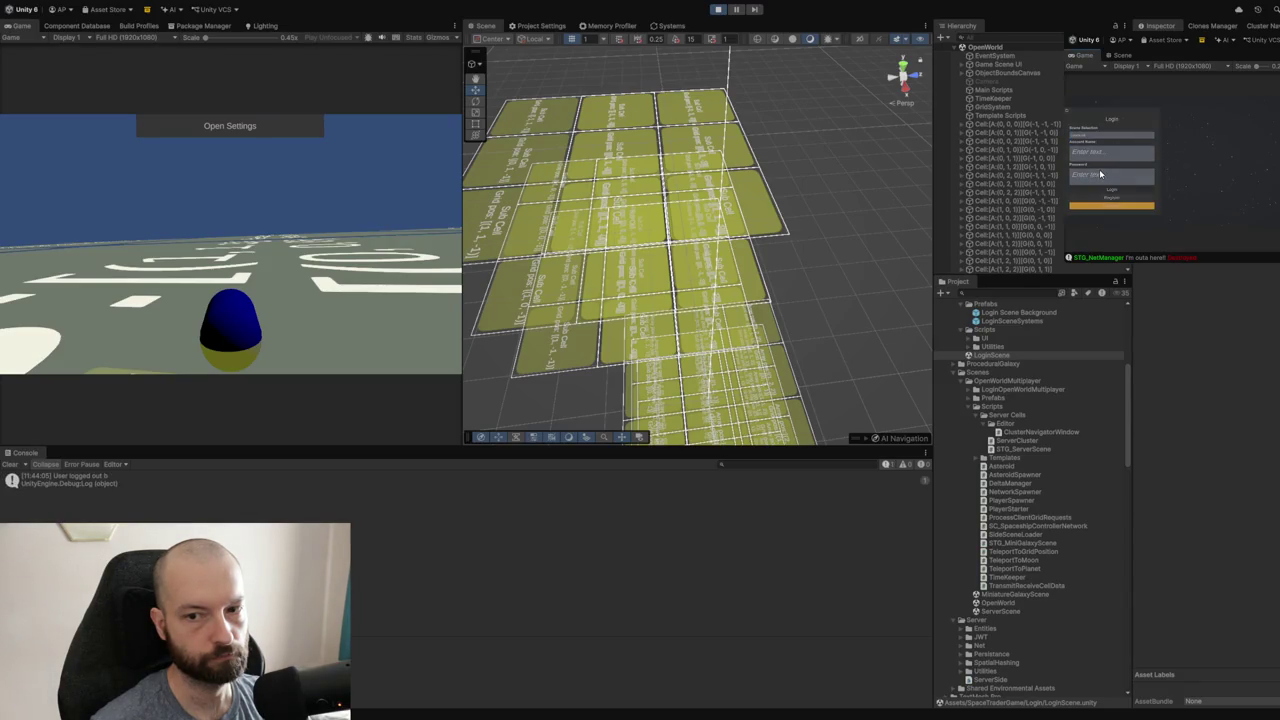
- Log the second client back in, check Clusters 0 and 1, then exit Play mode
{"action": "left_click", "coordinate": [1120, 193]}
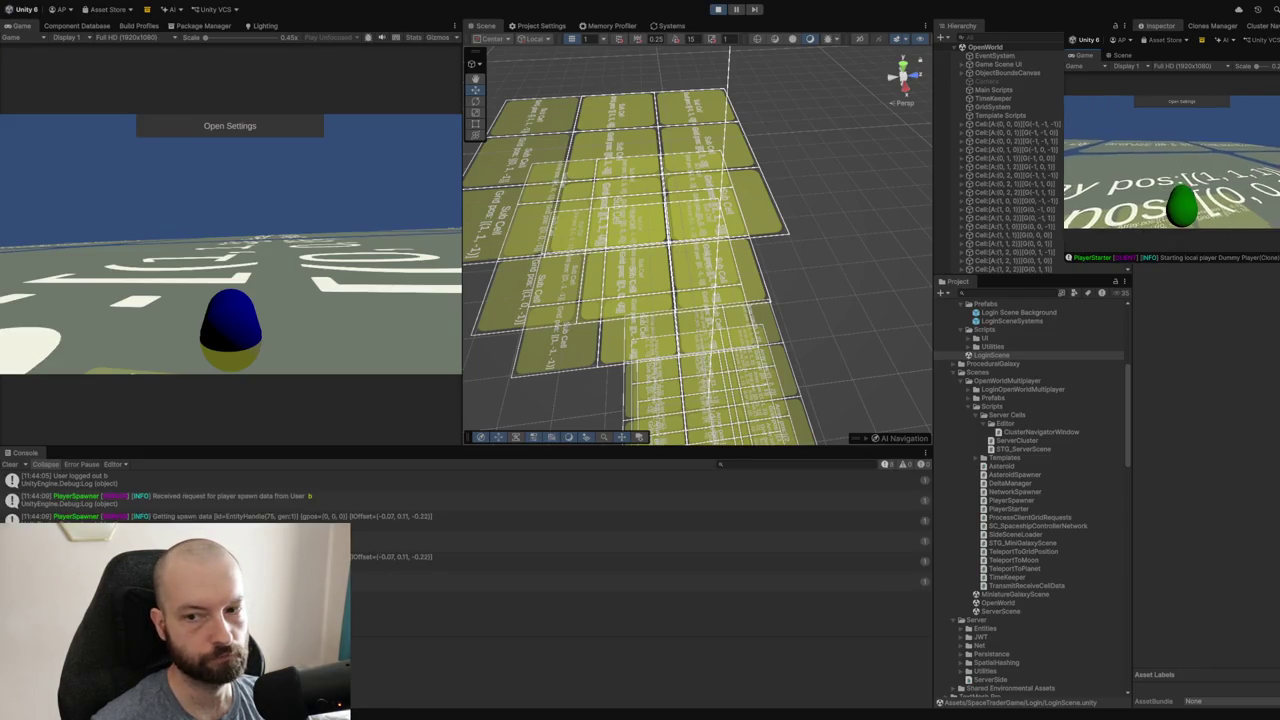
{"action": "scroll", "coordinate": [1000, 160], "scroll_direction": "down", "scroll_amount": 3}
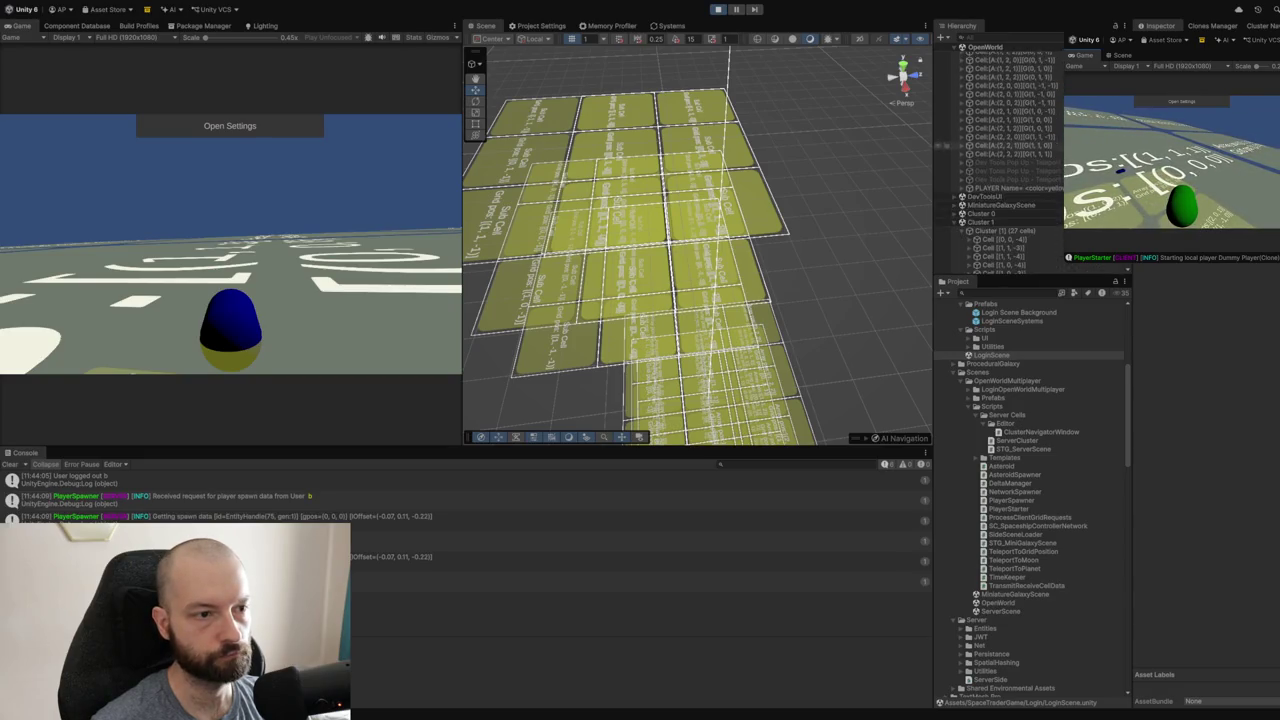
{"action": "scroll", "coordinate": [946, 150], "scroll_direction": "down", "scroll_amount": 5}
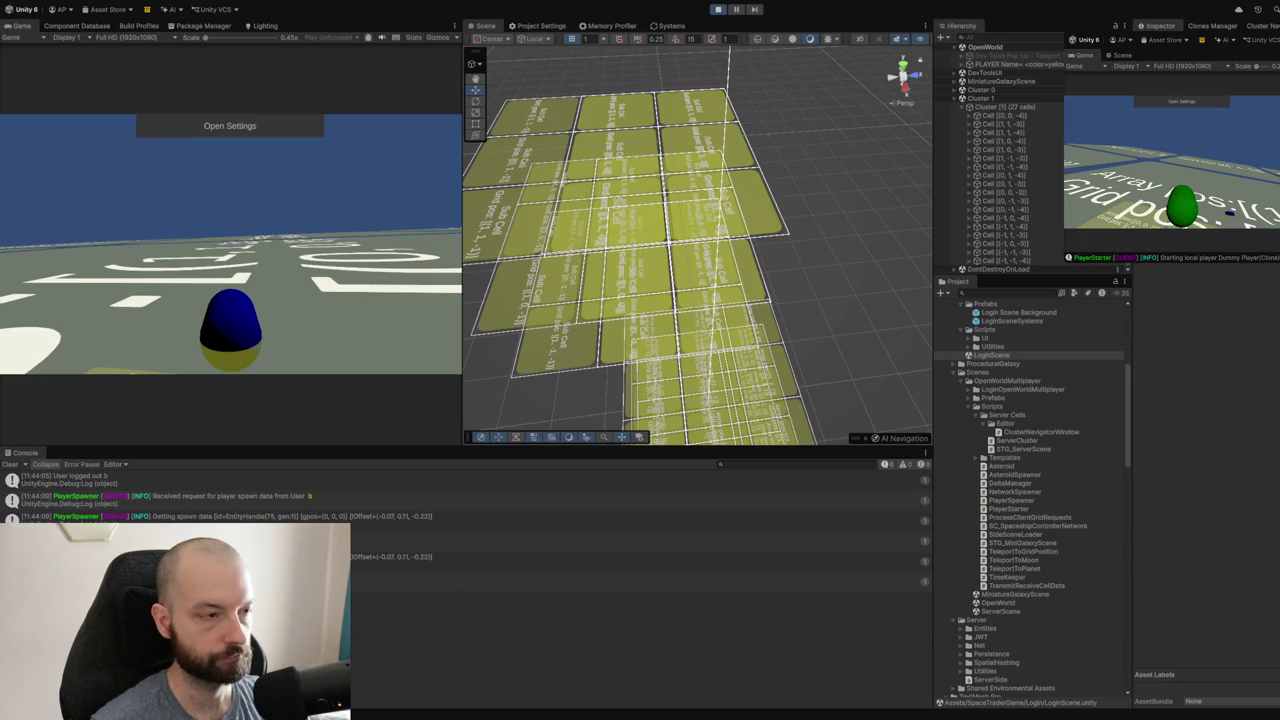
{"action": "key", "text": "ctrl+p"}
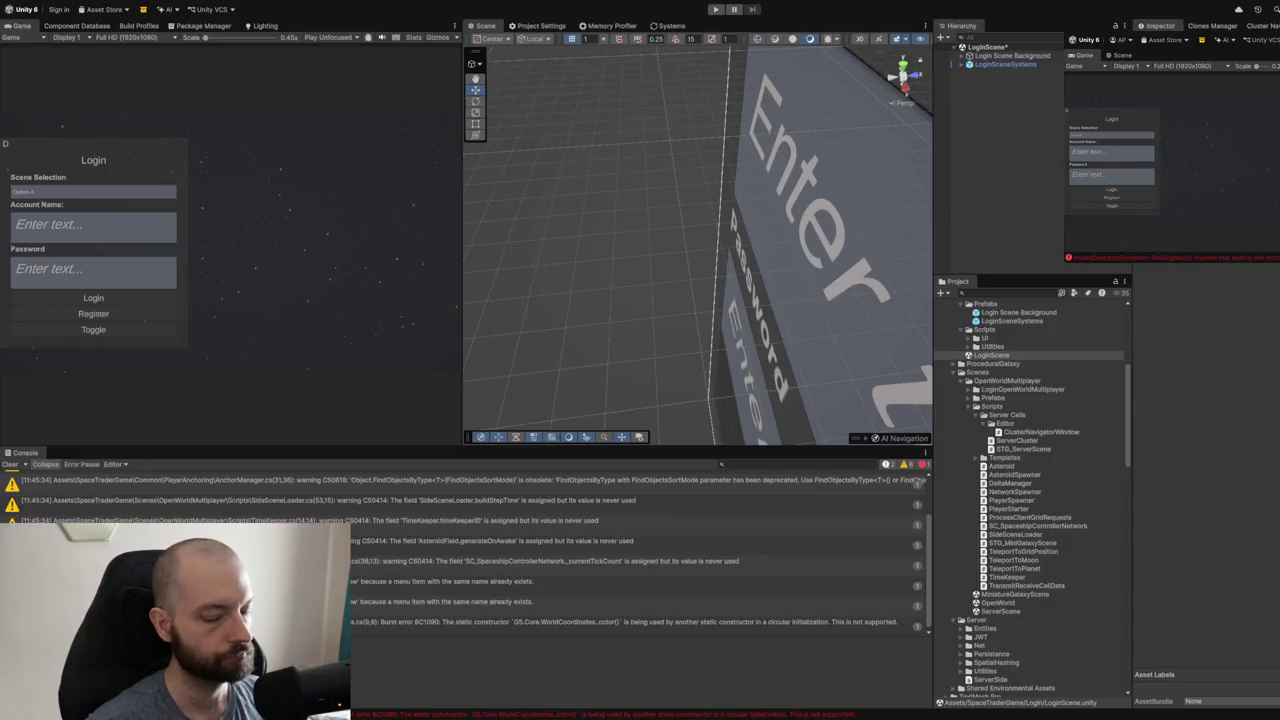
- Switch to Visual Studio and delete the stray character before BuildClusters
{"action": "key", "text": "alt+Tab"}
{"action": "key", "text": "BackSpace"}
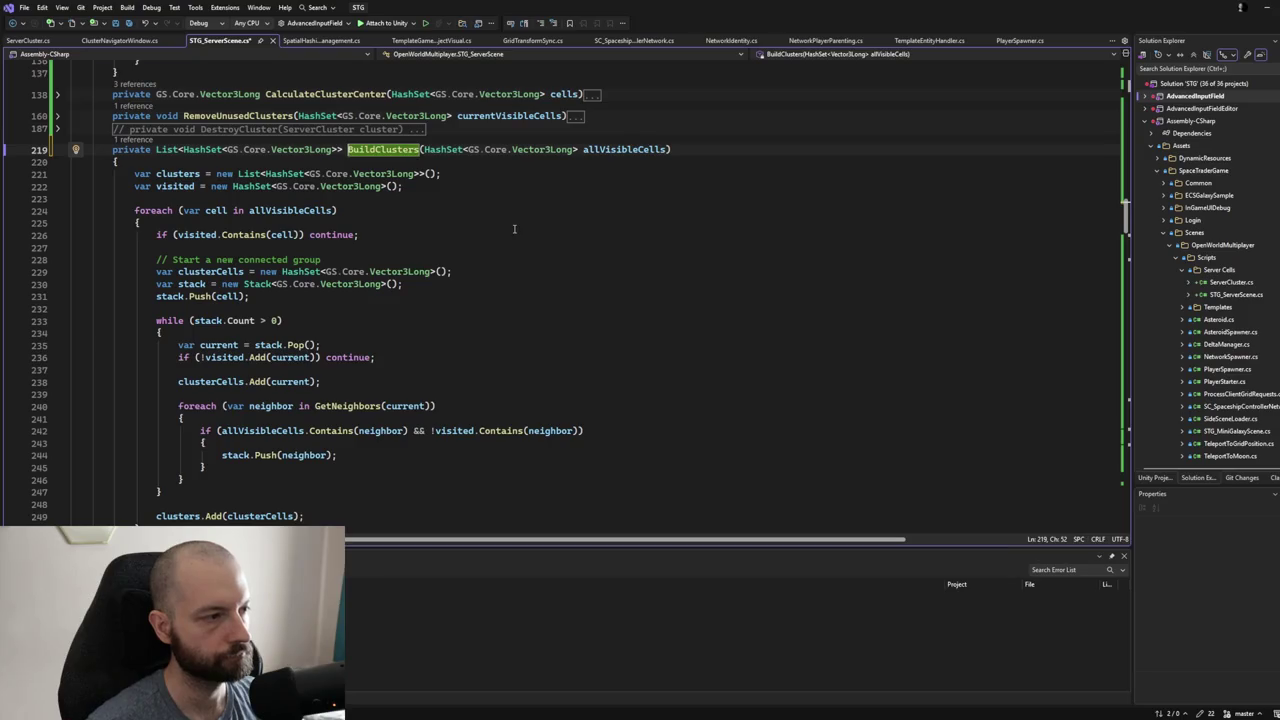
- Scroll up to the ManageClusters coroutine and select its ReconcileWithExistingClusters call
{"action": "scroll", "coordinate": [545, 291], "scroll_direction": "down", "scroll_amount": 2}
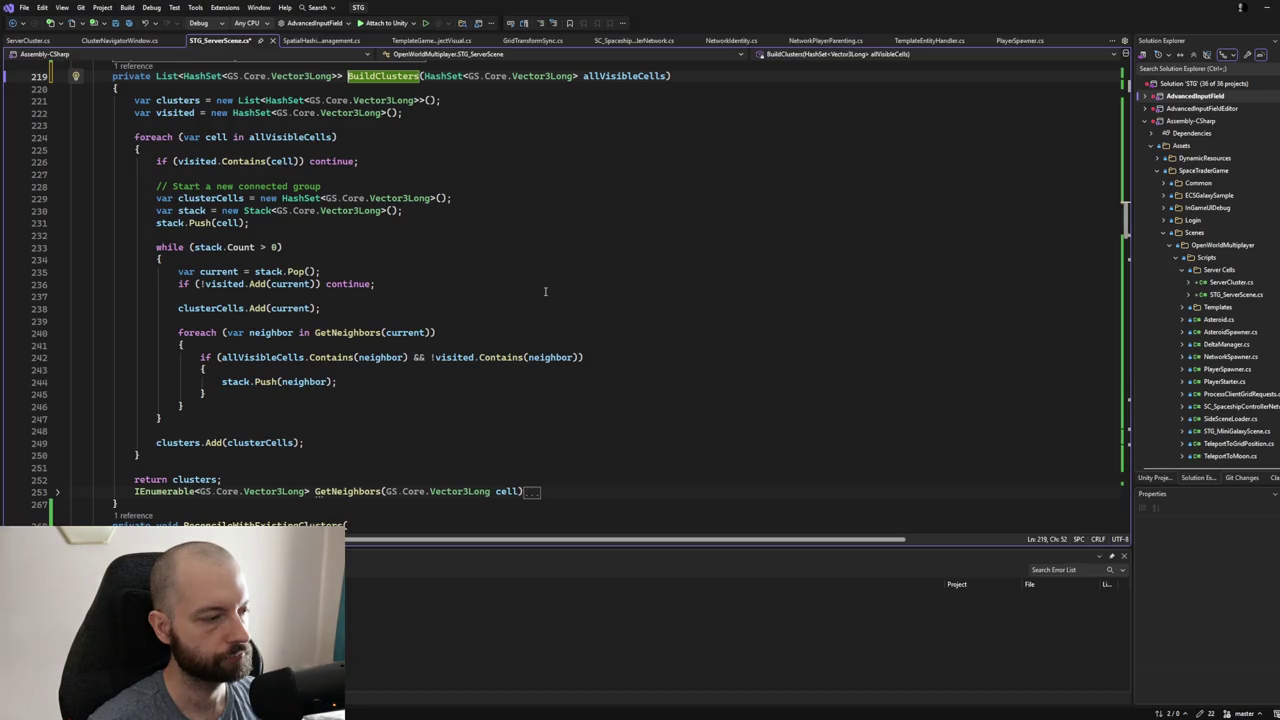
{"action": "scroll", "coordinate": [545, 291], "scroll_direction": "up", "scroll_amount": 1}
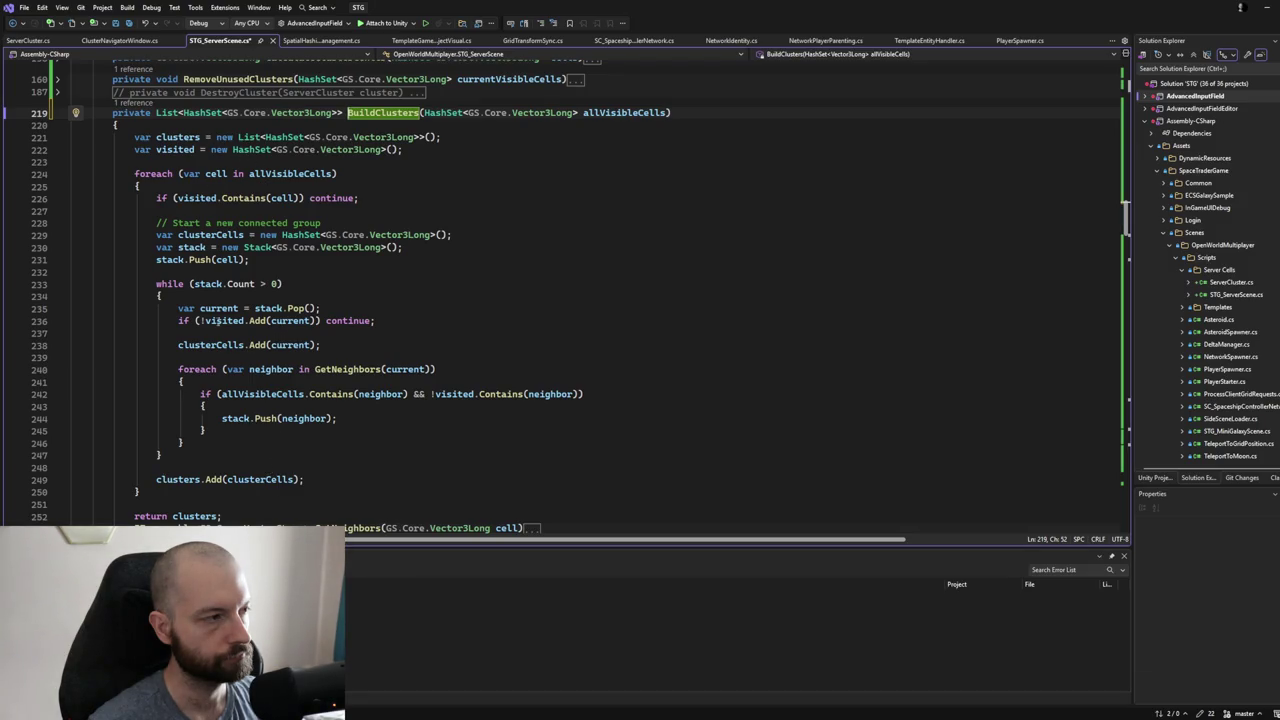
{"action": "scroll", "coordinate": [427, 315], "scroll_direction": "up", "scroll_amount": 12}
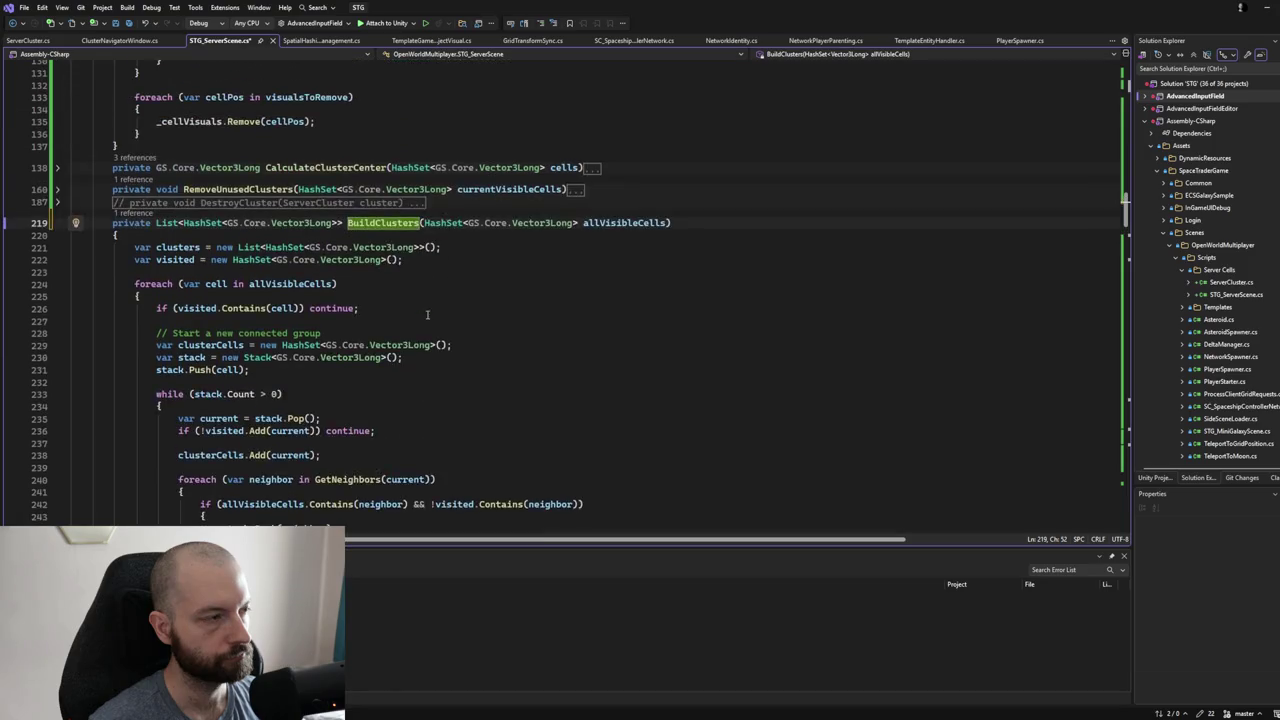
{"action": "scroll", "coordinate": [421, 320], "scroll_direction": "up", "scroll_amount": 16}
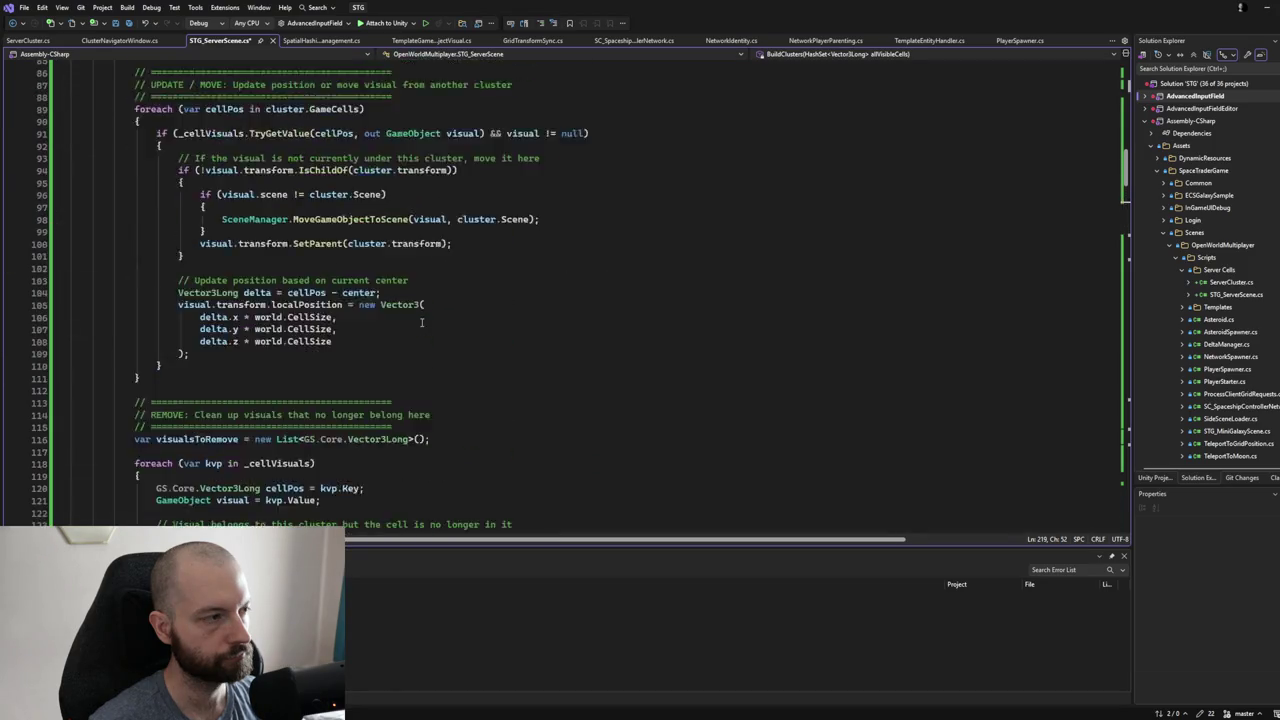
{"action": "scroll", "coordinate": [421, 322], "scroll_direction": "up", "scroll_amount": 10}
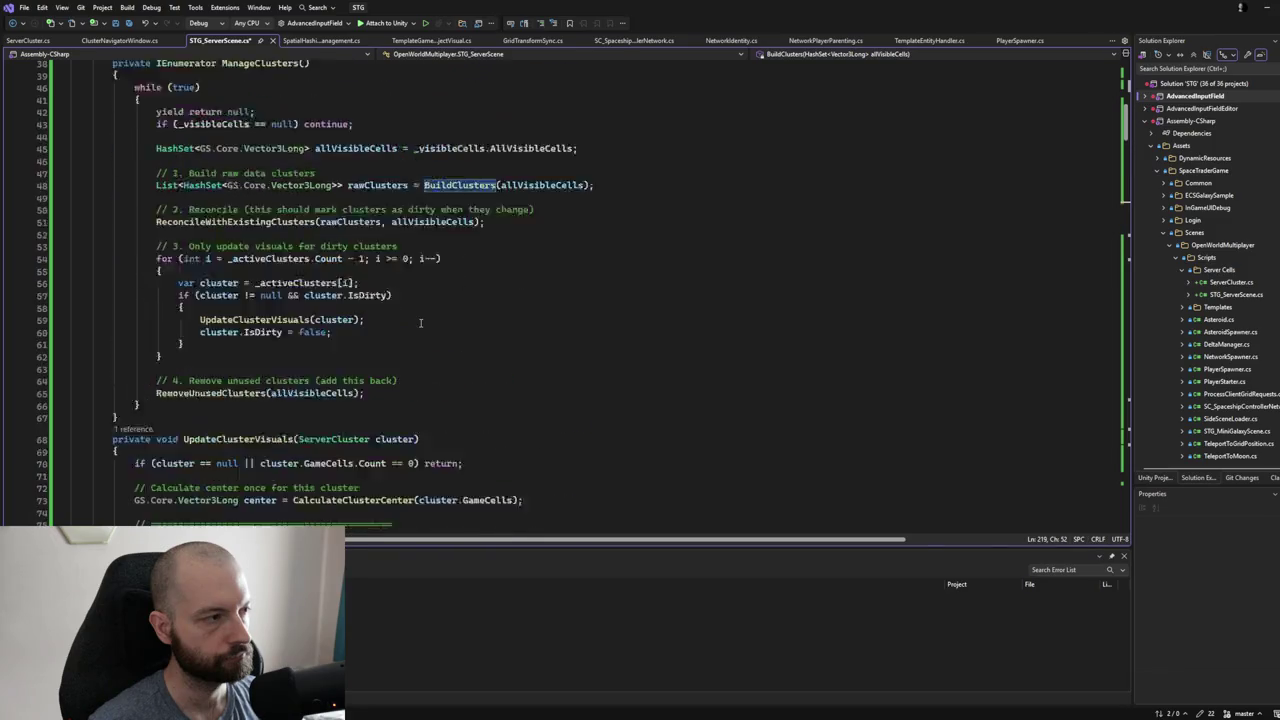
{"action": "scroll", "coordinate": [421, 321], "scroll_direction": "down", "scroll_amount": 2}
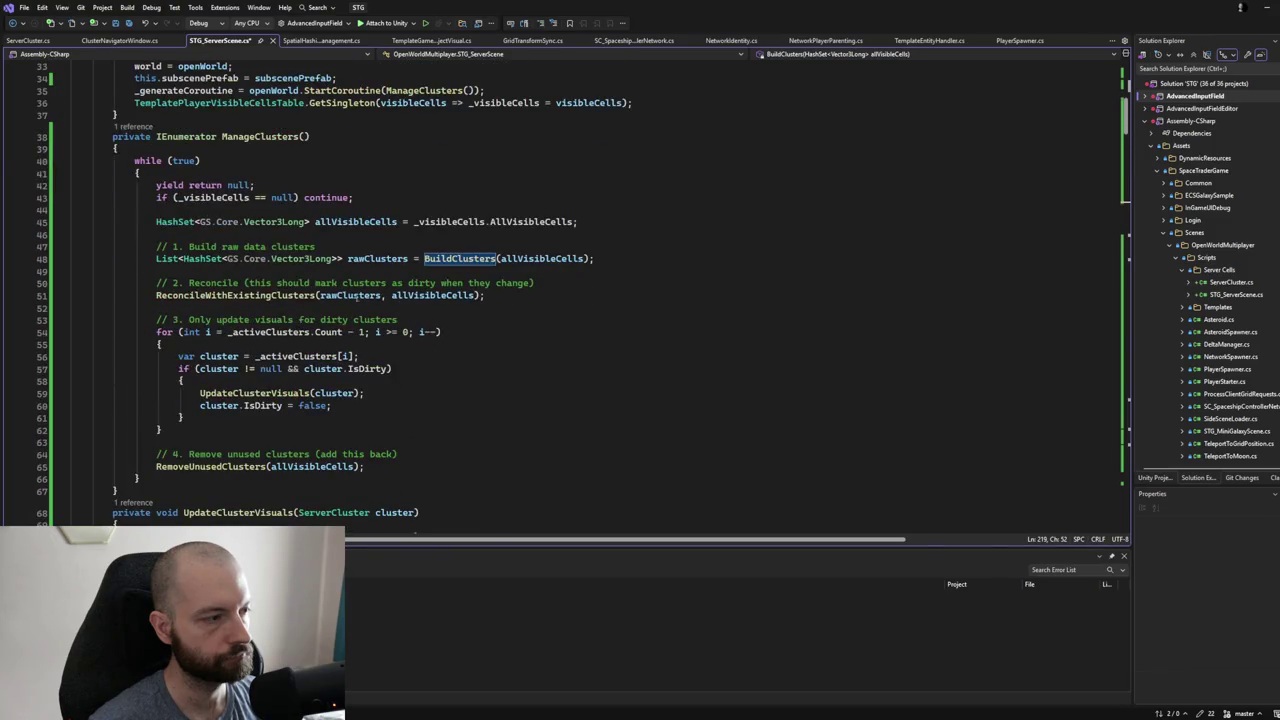
{"action": "left_click", "coordinate": [287, 297]}
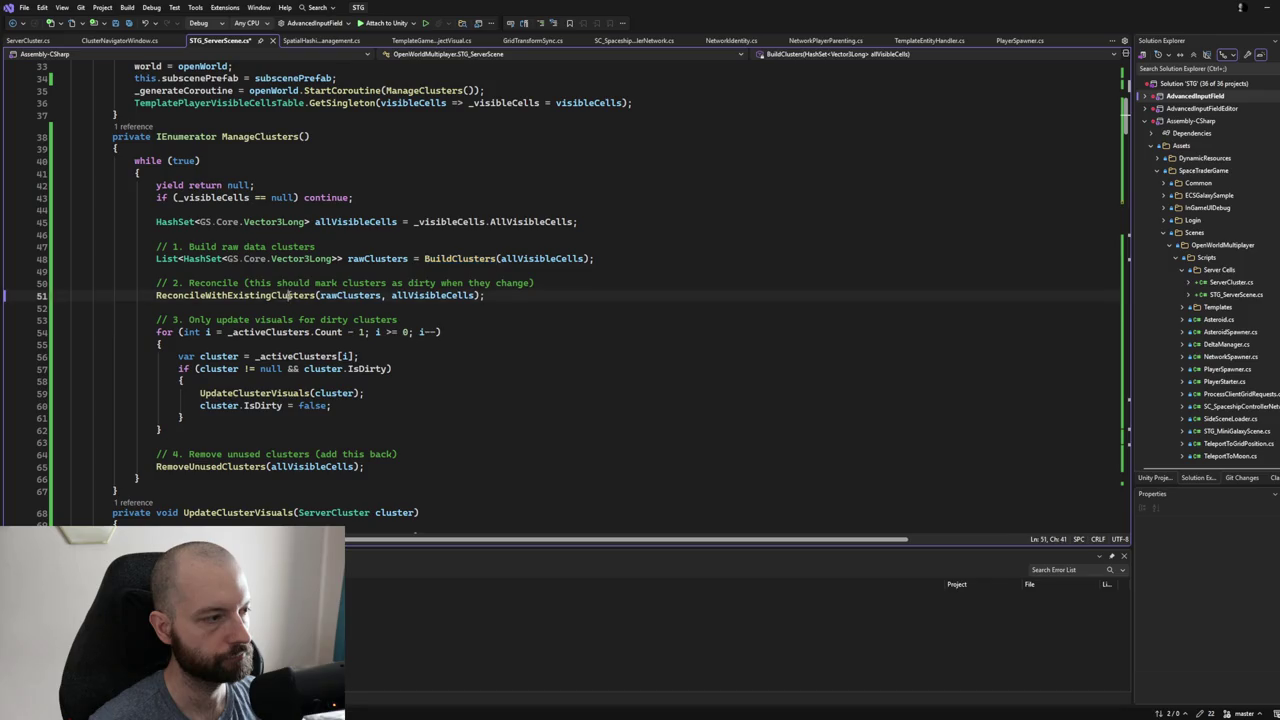
- Go to the ReconcileWithExistingClusters definition, highlight rawClusters, and save STG_ServerScene.cs
{"action": "key", "text": "F12"}
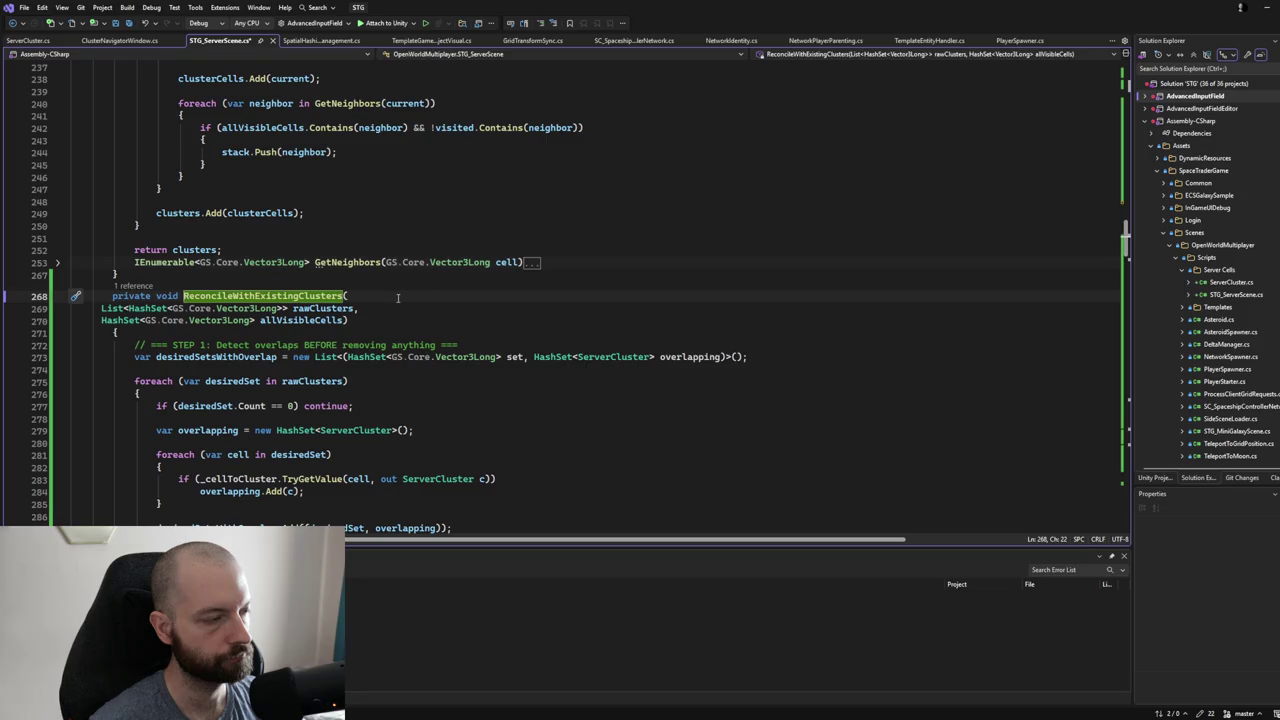
{"action": "scroll", "coordinate": [398, 298], "scroll_direction": "down", "scroll_amount": 2}
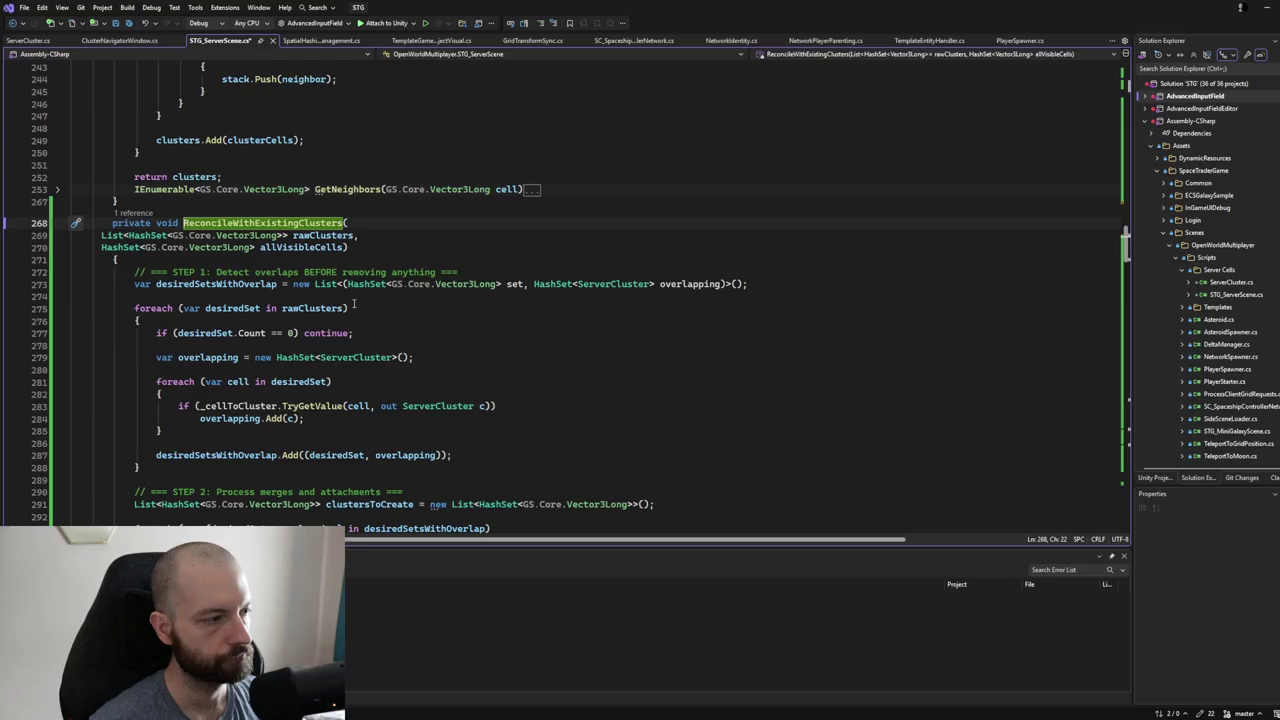
{"action": "scroll", "coordinate": [353, 303], "scroll_direction": "down", "scroll_amount": 2}
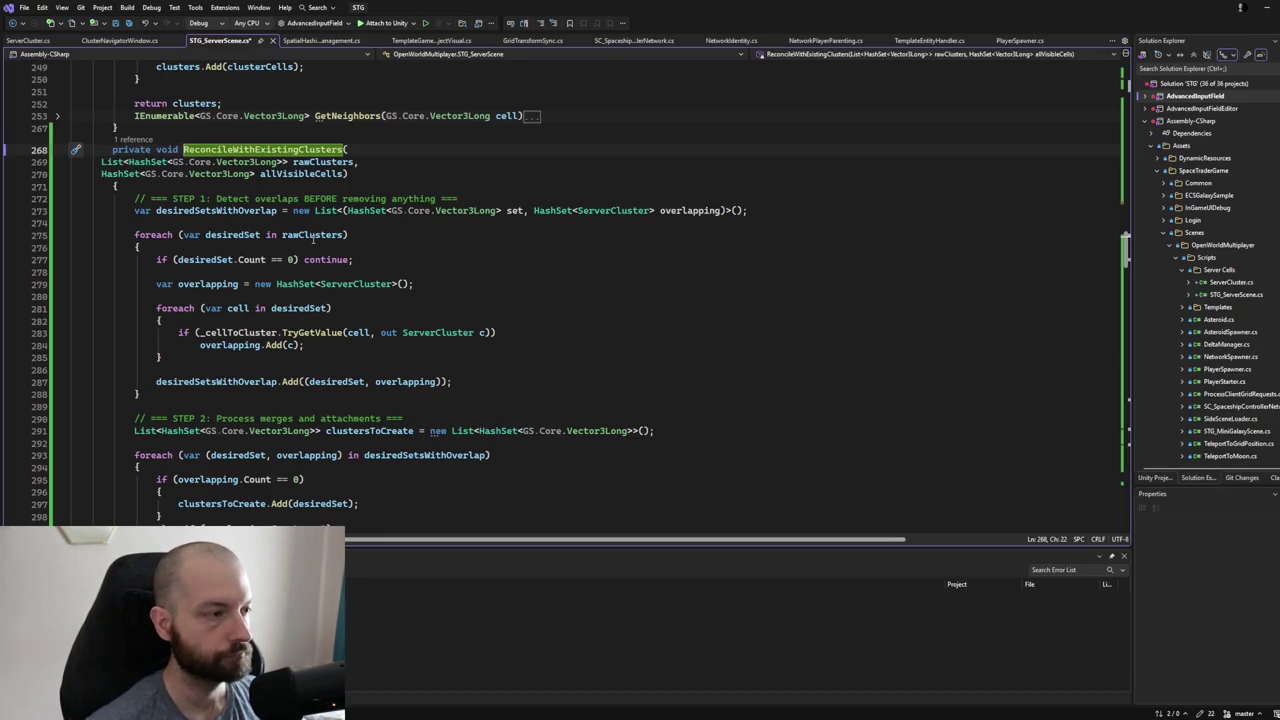
{"action": "left_click", "coordinate": [312, 235]}
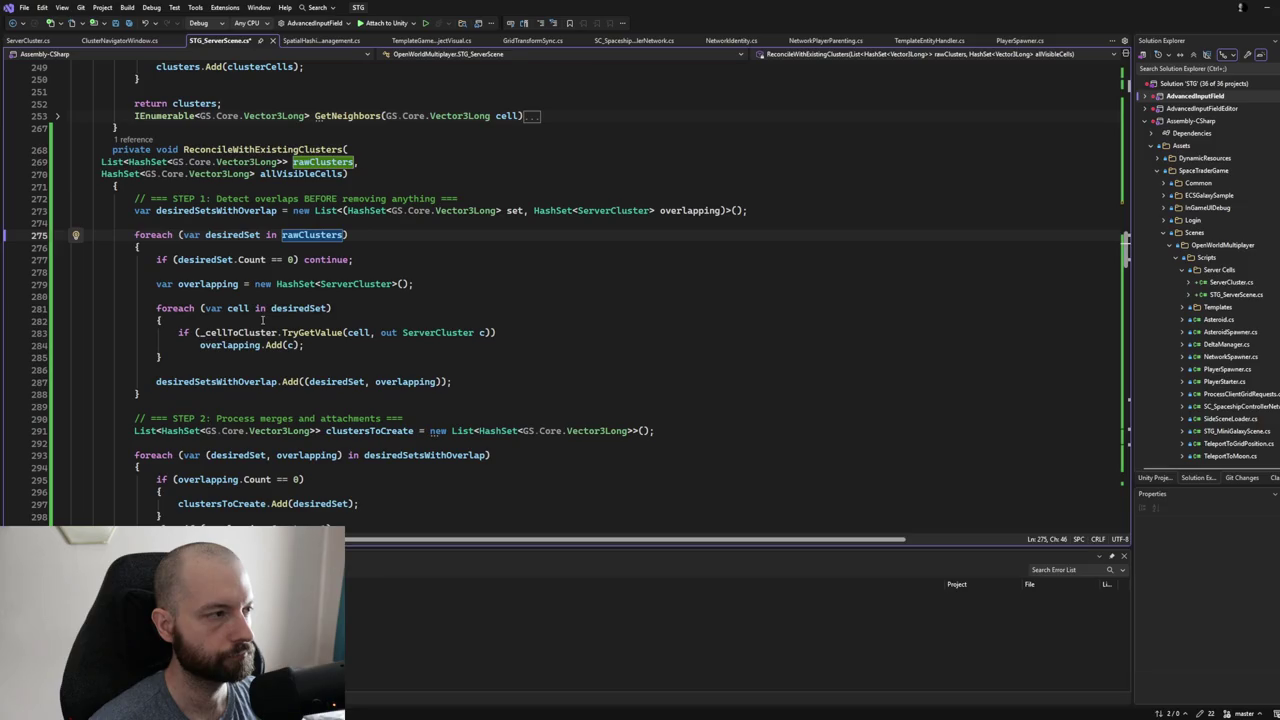
{"action": "key", "text": "ctrl+s"}
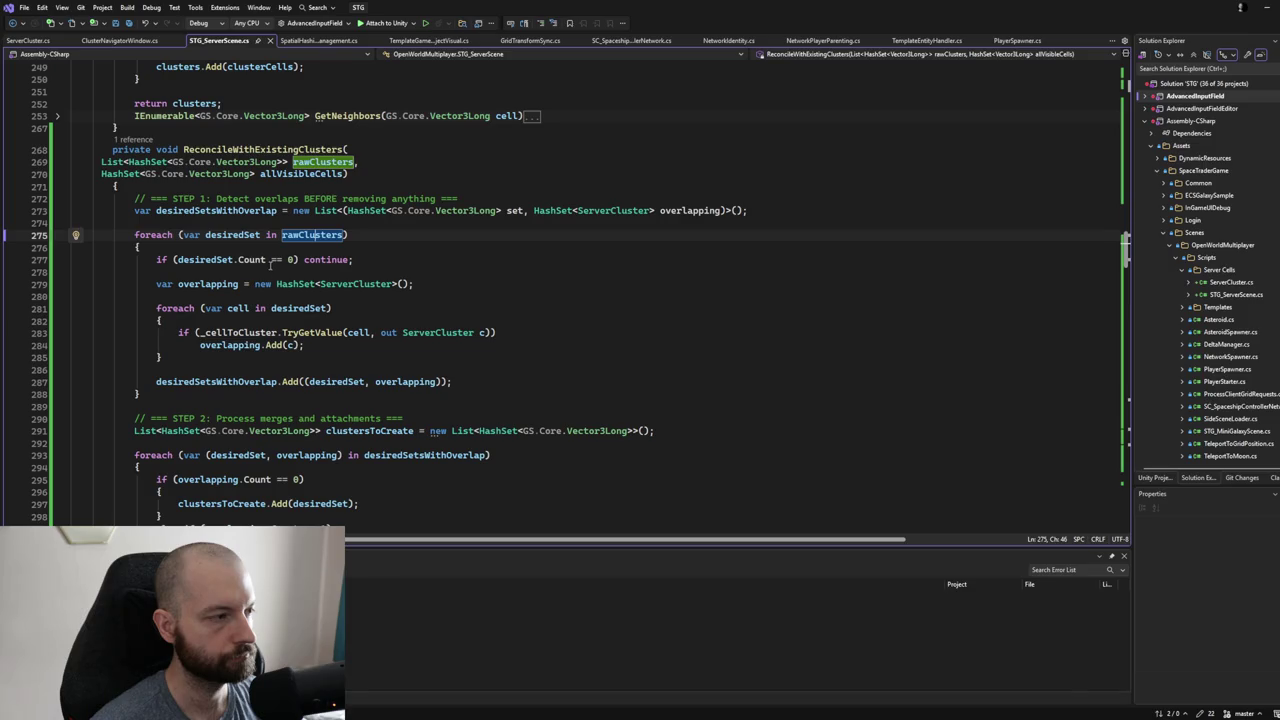
{"action": "left_click", "coordinate": [233, 235]}
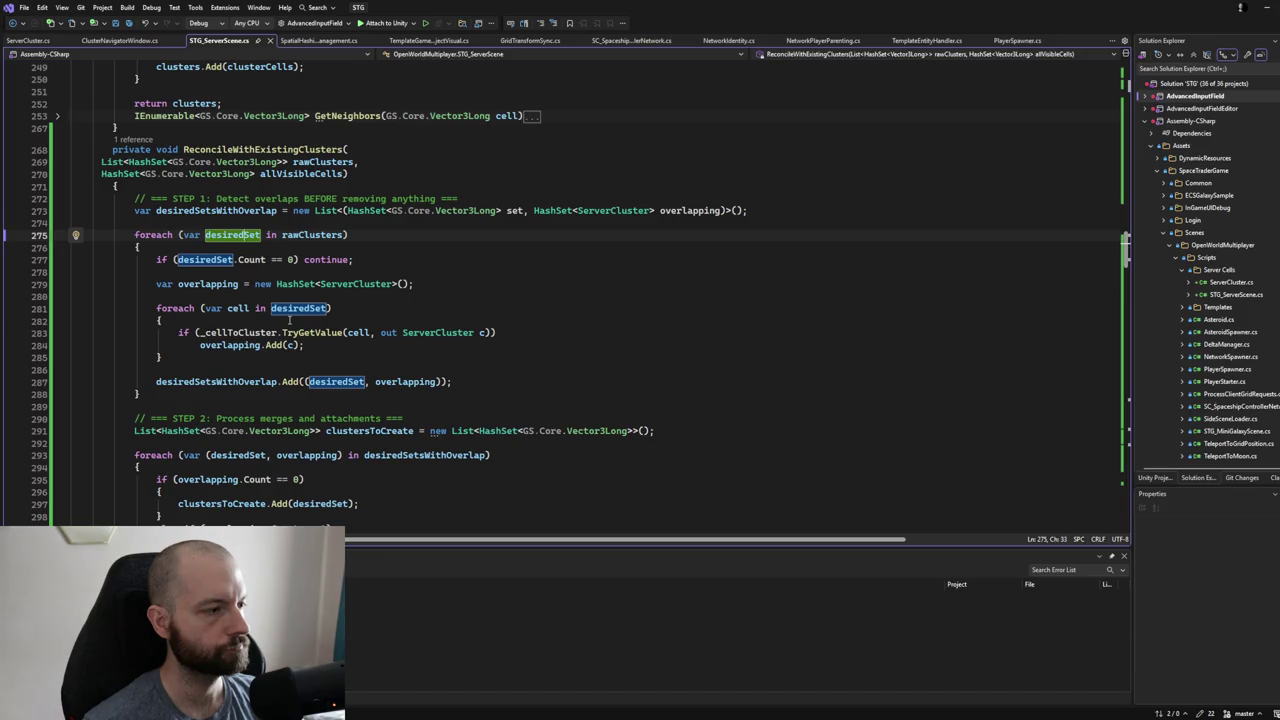
- Highlight desiredSet and desiredSetsWithOverlap usages while reading through the STEP 2 merge code
{"action": "left_click", "coordinate": [289, 320]}
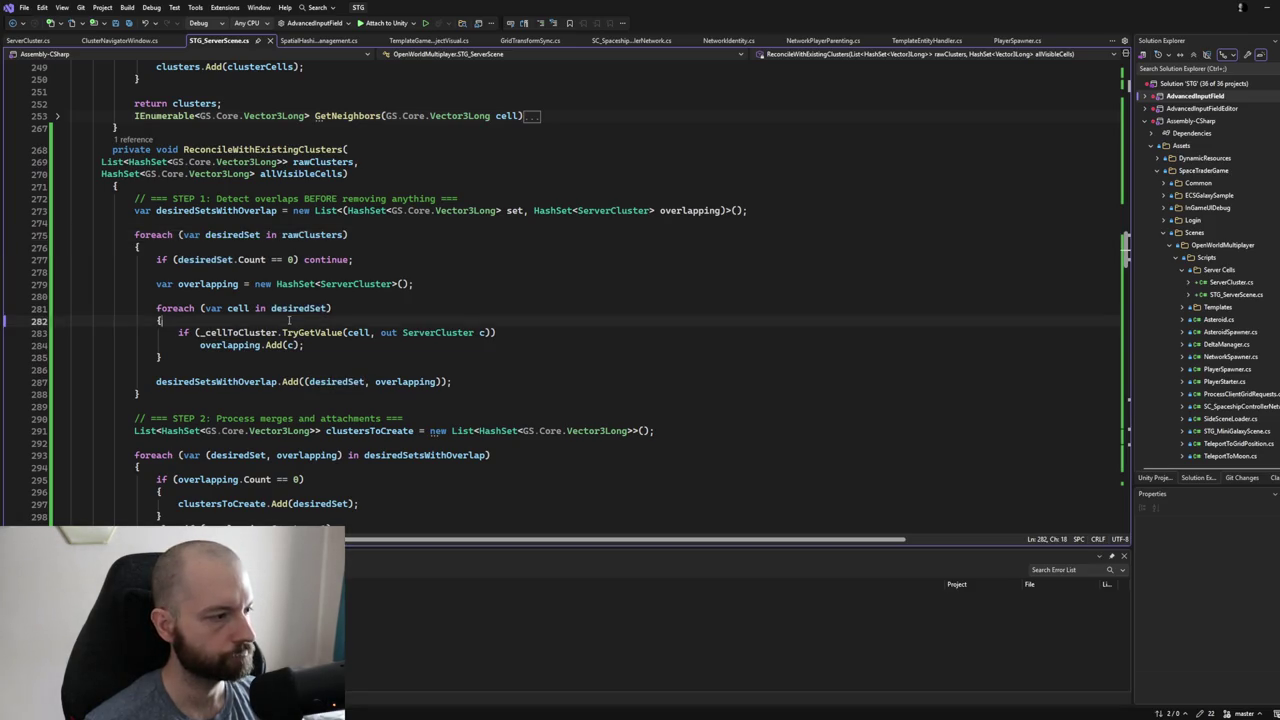
{"action": "left_click", "coordinate": [285, 308]}
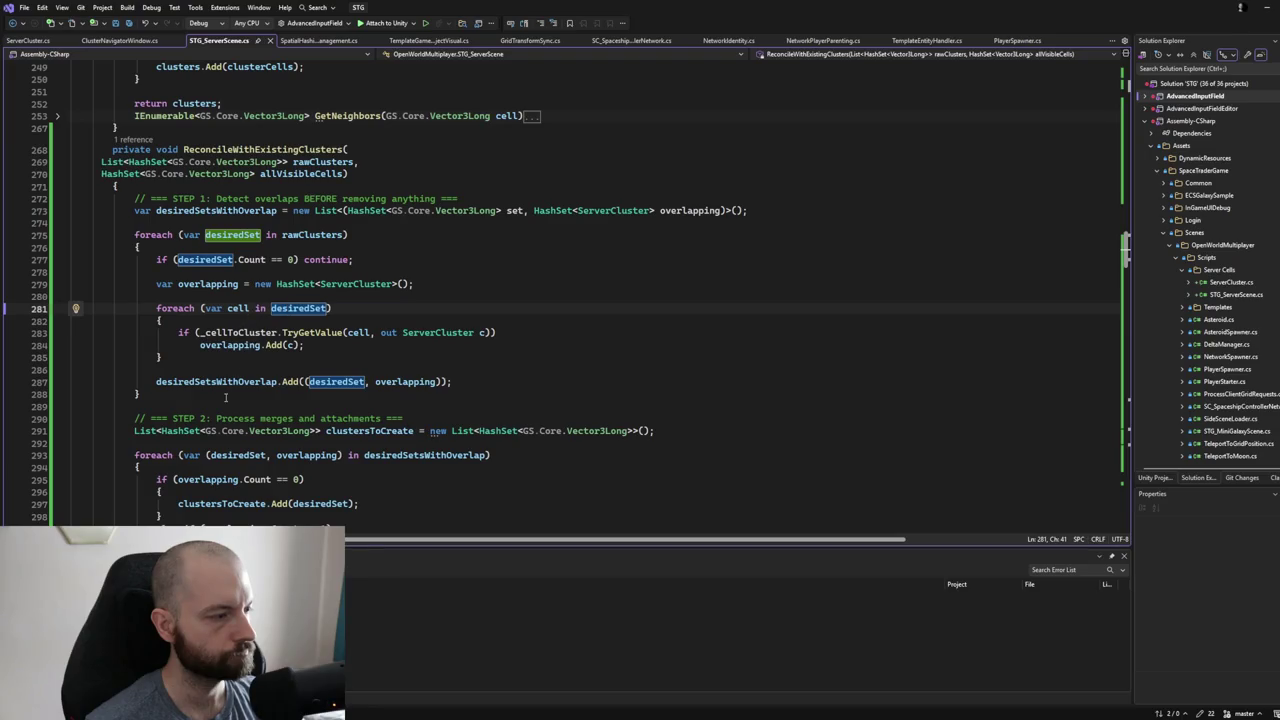
{"action": "scroll", "coordinate": [233, 392], "scroll_direction": "down", "scroll_amount": 2}
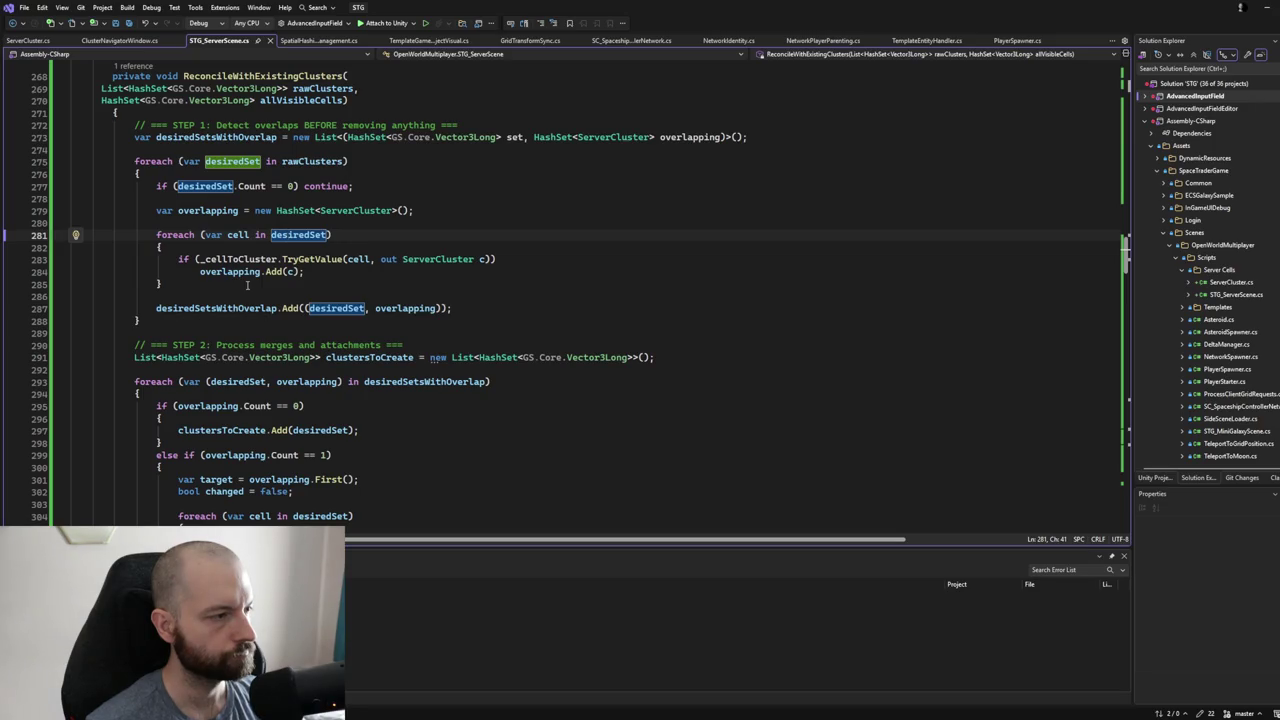
{"action": "left_click", "coordinate": [210, 308]}
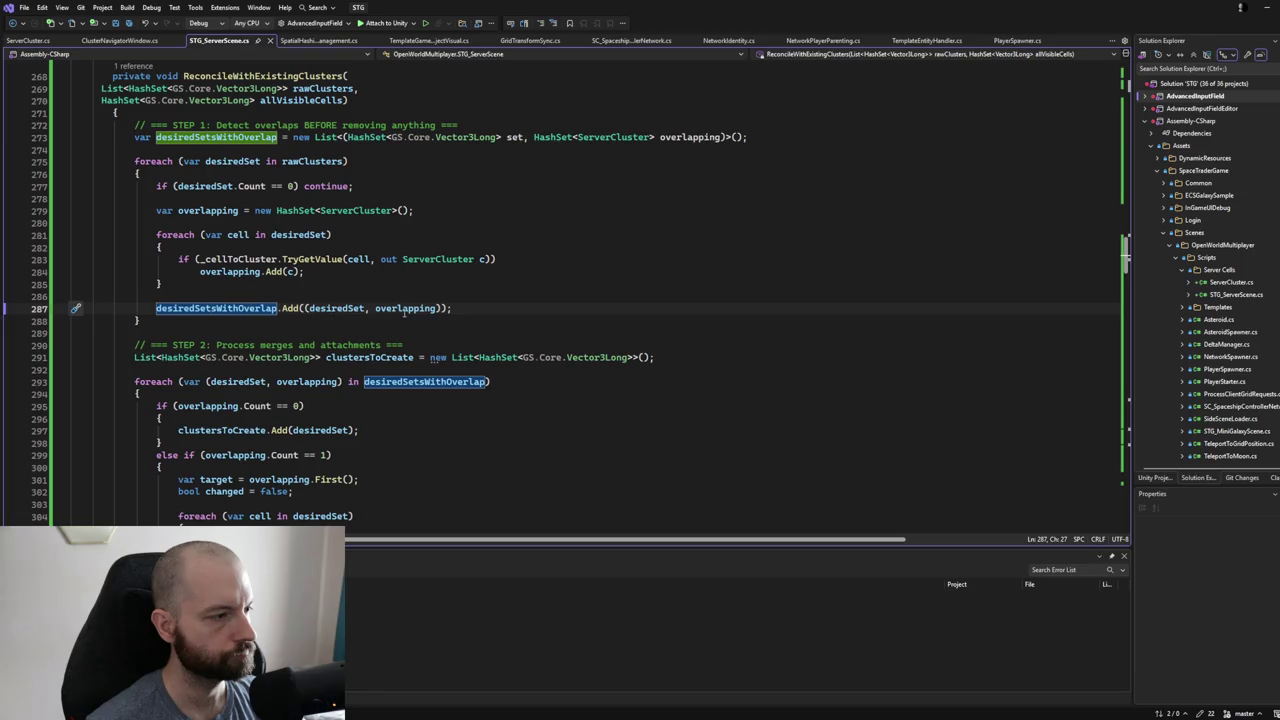
{"action": "scroll", "coordinate": [282, 316], "scroll_direction": "down", "scroll_amount": 2}
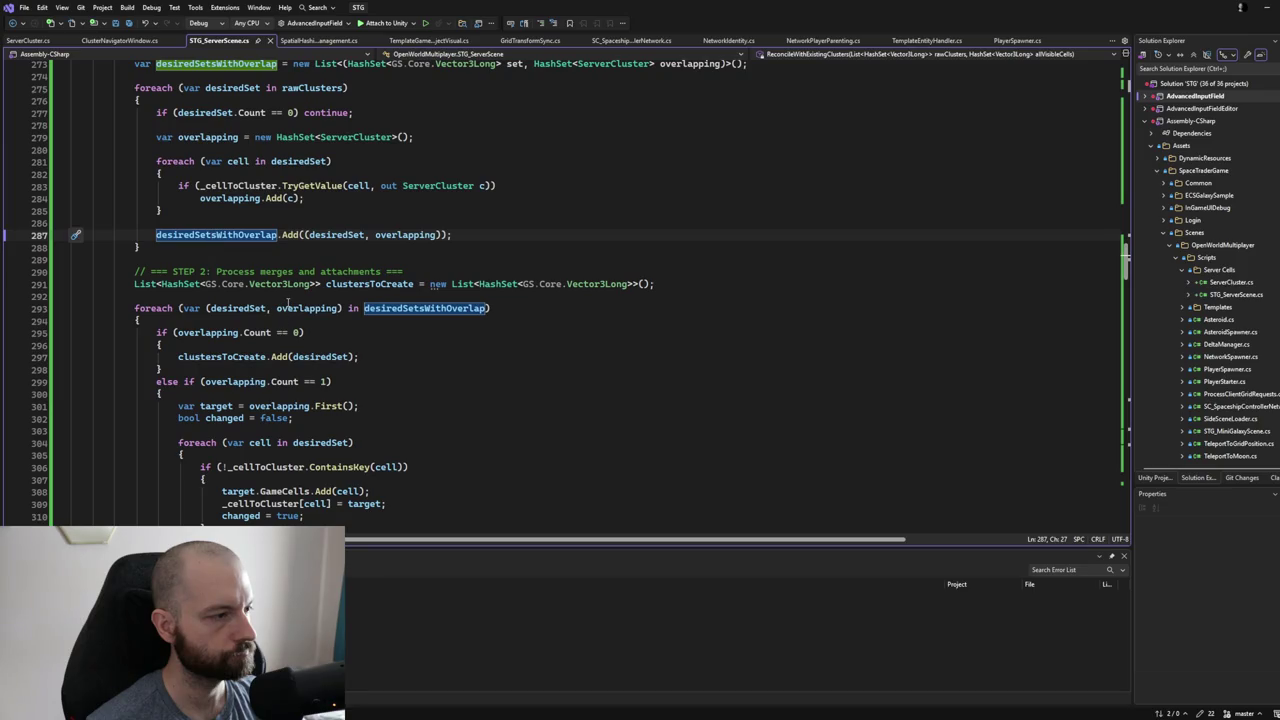
{"action": "scroll", "coordinate": [288, 302], "scroll_direction": "down", "scroll_amount": 1}
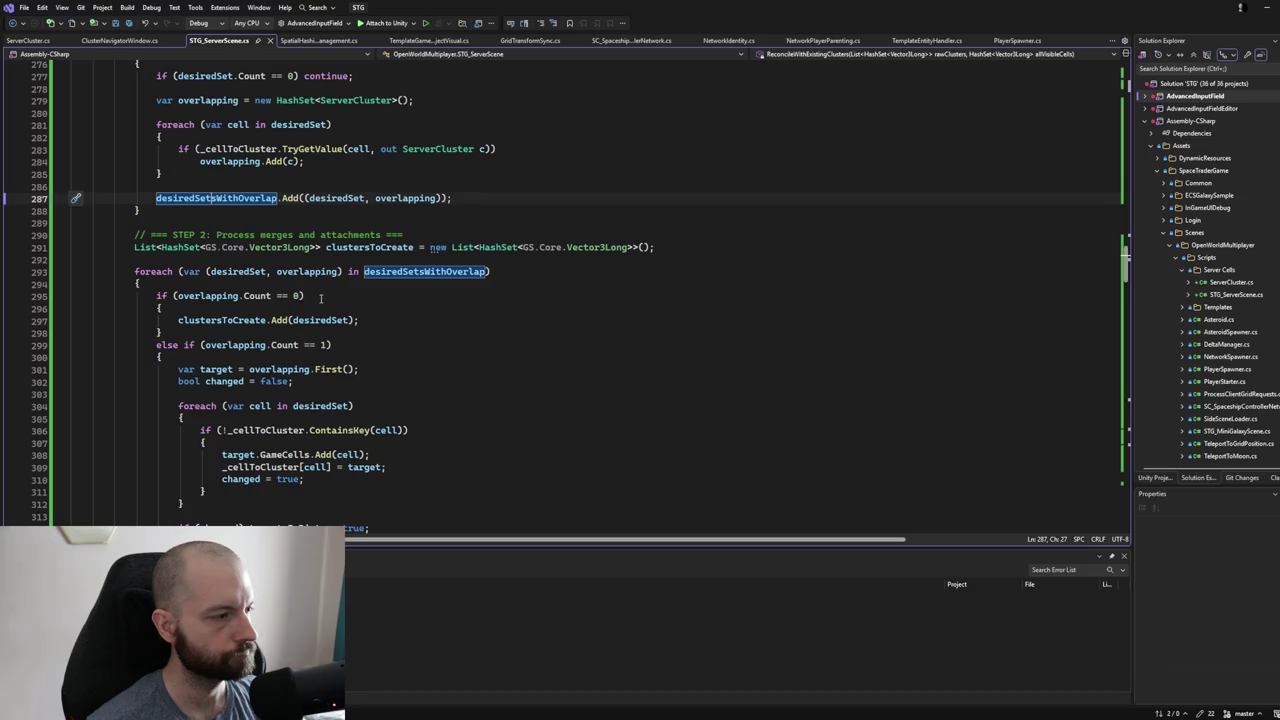
{"action": "scroll", "coordinate": [319, 300], "scroll_direction": "down", "scroll_amount": 1}
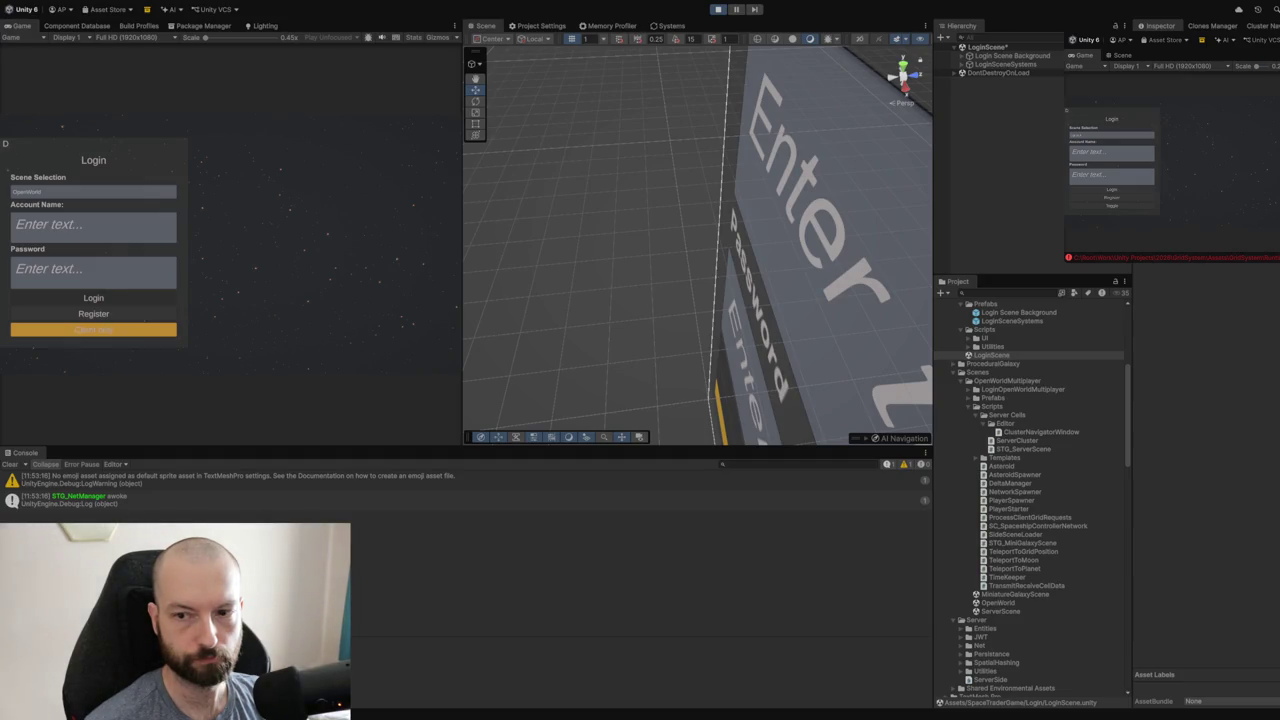
- Log in as host with the account name and password to load OpenWorld
{"action": "left_click", "coordinate": [120, 220]}
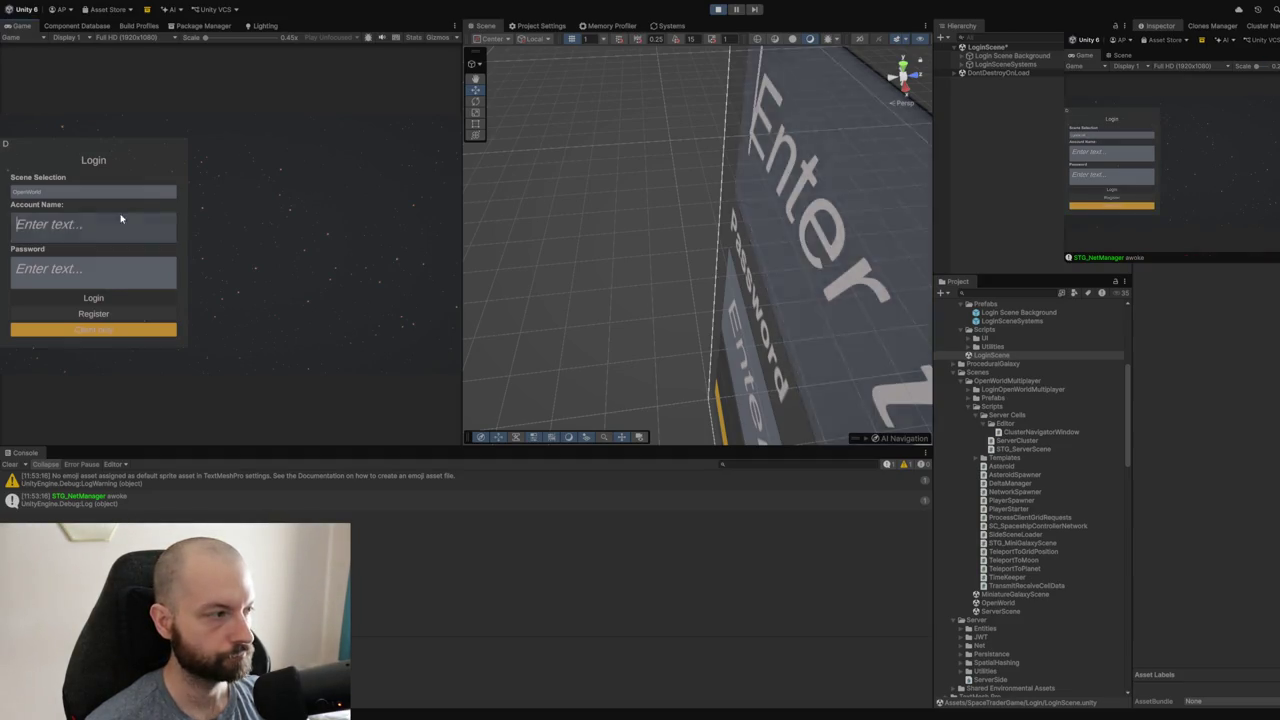
{"action": "type", "text": "a"}
{"action": "left_click", "coordinate": [76, 268]}
{"action": "type", "text": "a"}
{"action": "left_click", "coordinate": [60, 332]}
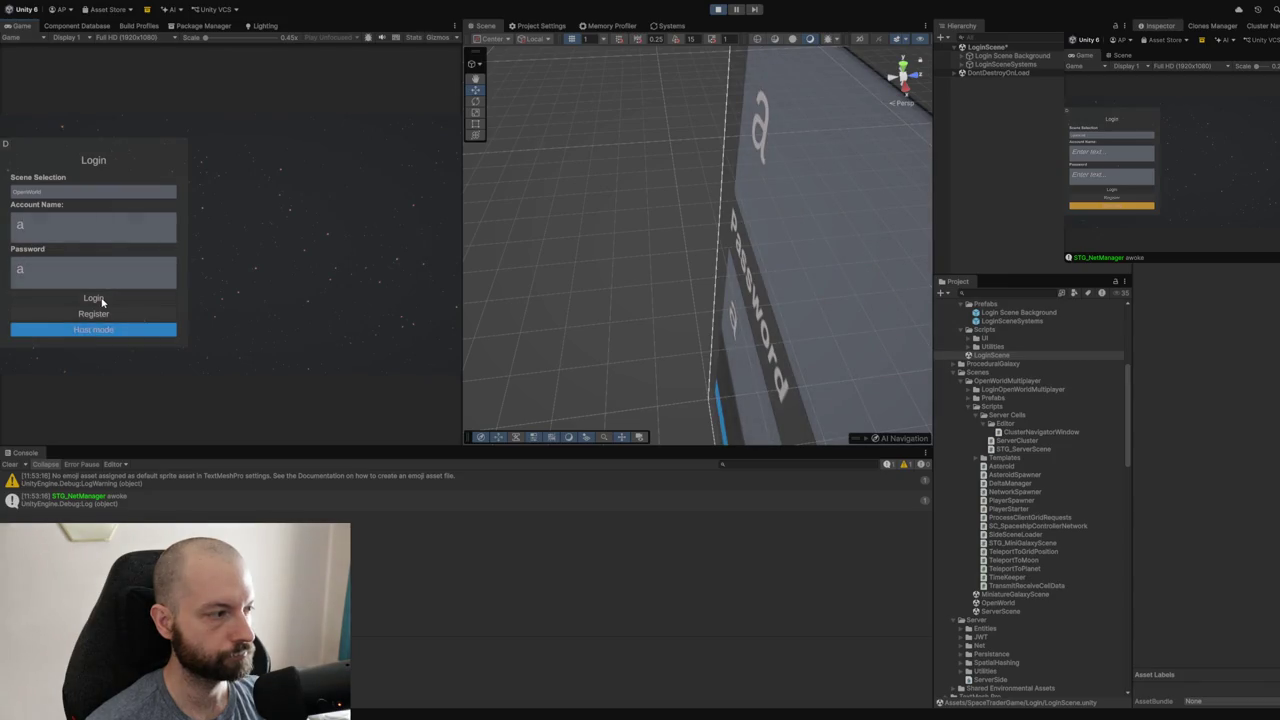
{"action": "left_click", "coordinate": [93, 298]}
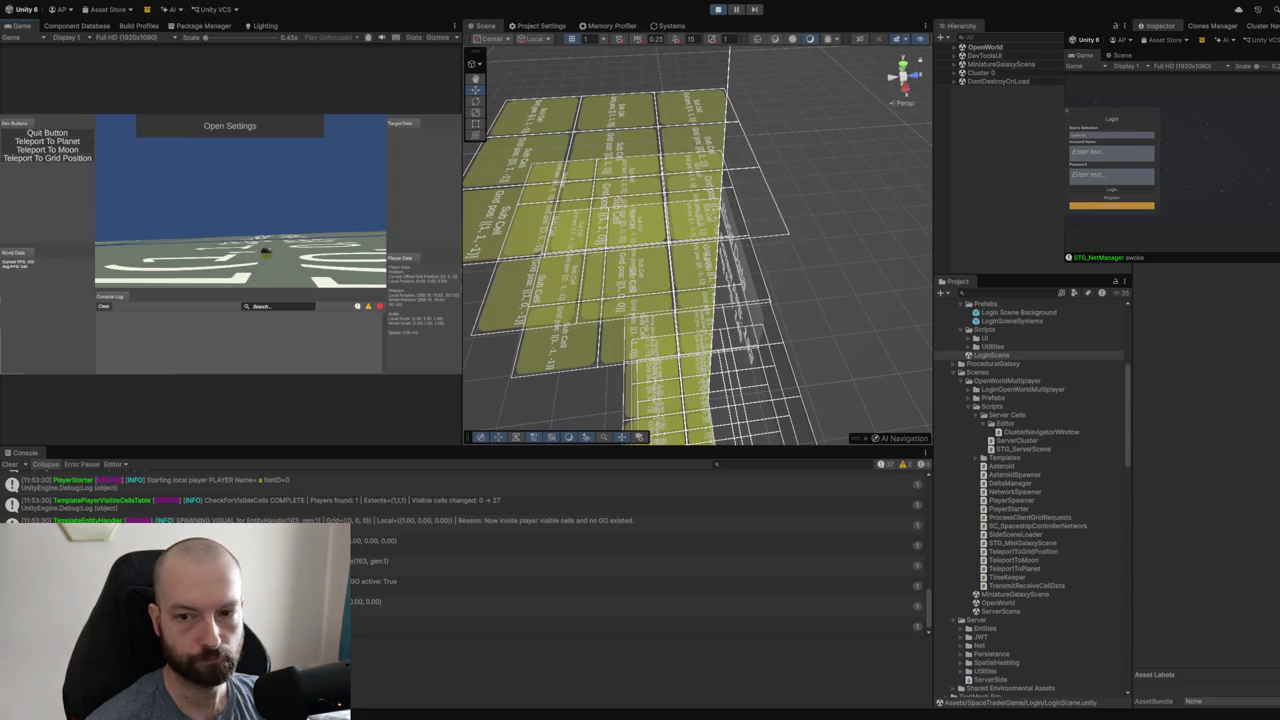
- Log the clone client in, orbit the grid, and expand Cluster 0 showing 27 cells
{"action": "left_click", "coordinate": [1102, 192]}
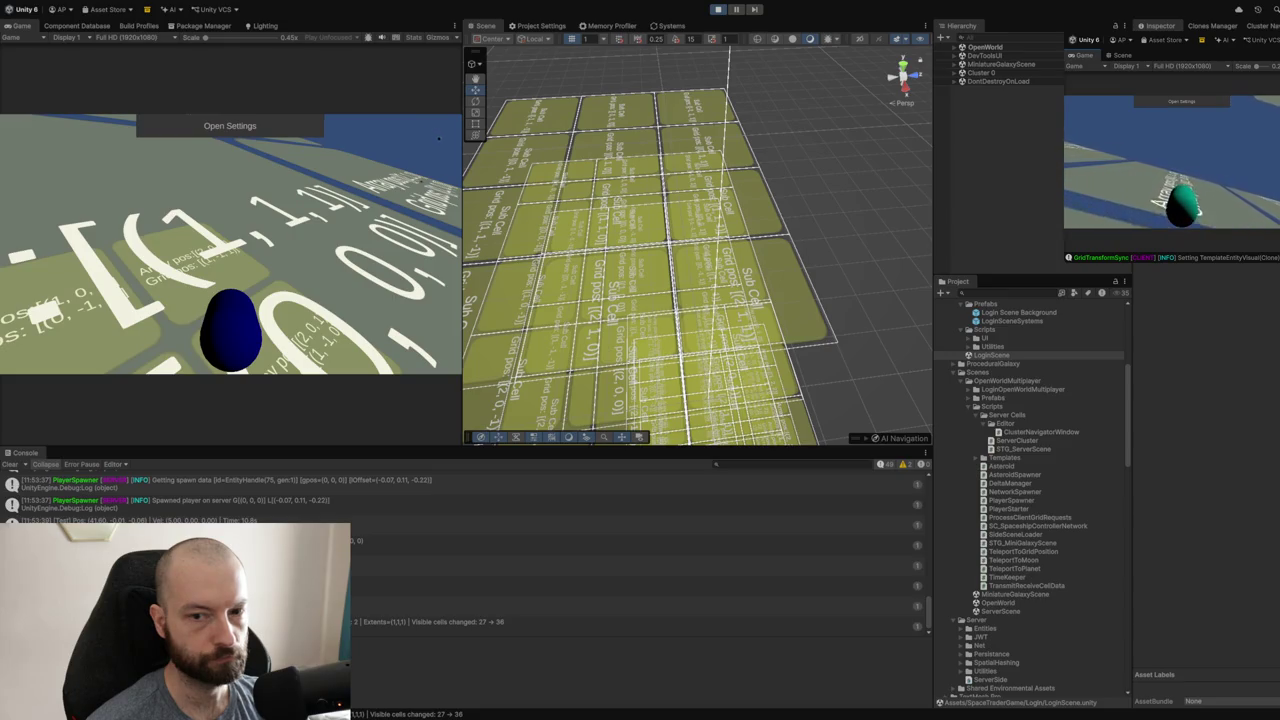
{"action": "mouse_move", "coordinate": [620, 170]}
{"action": "left_mouse_down"}
{"action": "mouse_move", "coordinate": [650, 156]}
{"action": "mouse_move", "coordinate": [800, 258]}
{"action": "mouse_move", "coordinate": [803, 171]}
{"action": "mouse_move", "coordinate": [813, 174]}
{"action": "mouse_move", "coordinate": [762, 340]}
{"action": "left_mouse_up"}
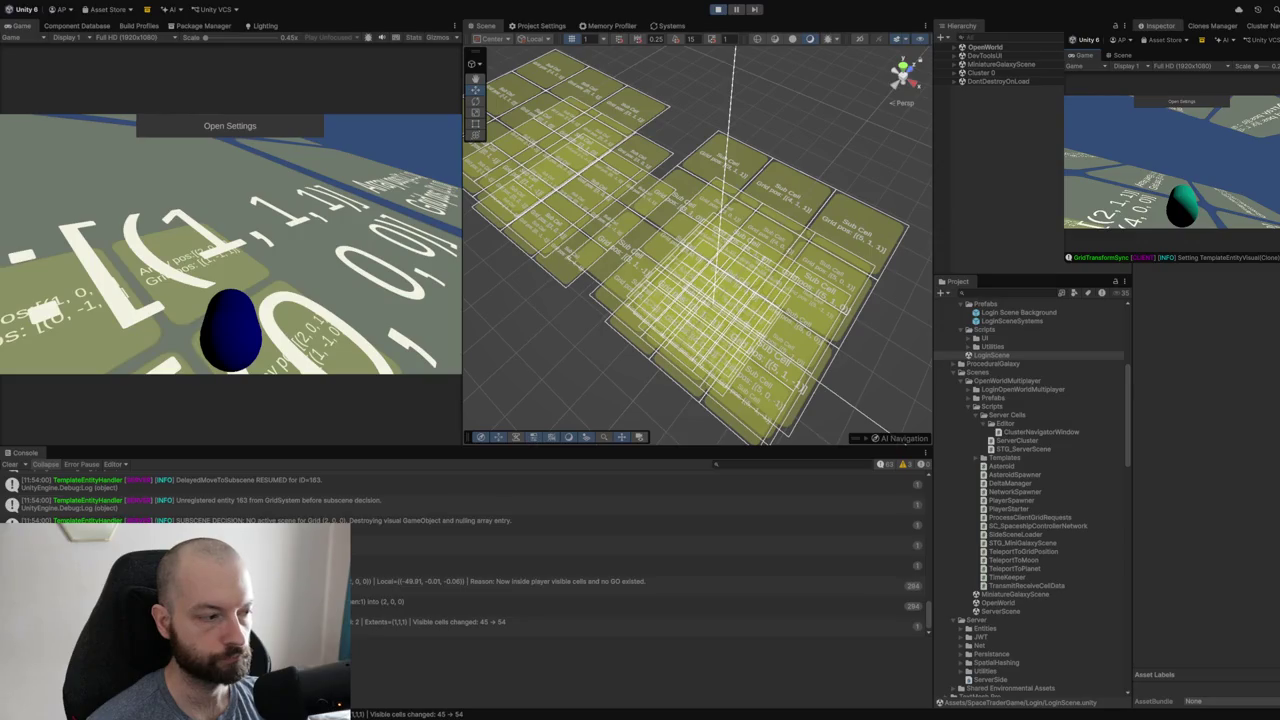
{"action": "scroll", "coordinate": [465, 550], "scroll_direction": "up", "scroll_amount": 3}
{"action": "scroll", "coordinate": [465, 550], "scroll_direction": "down", "scroll_amount": 3}
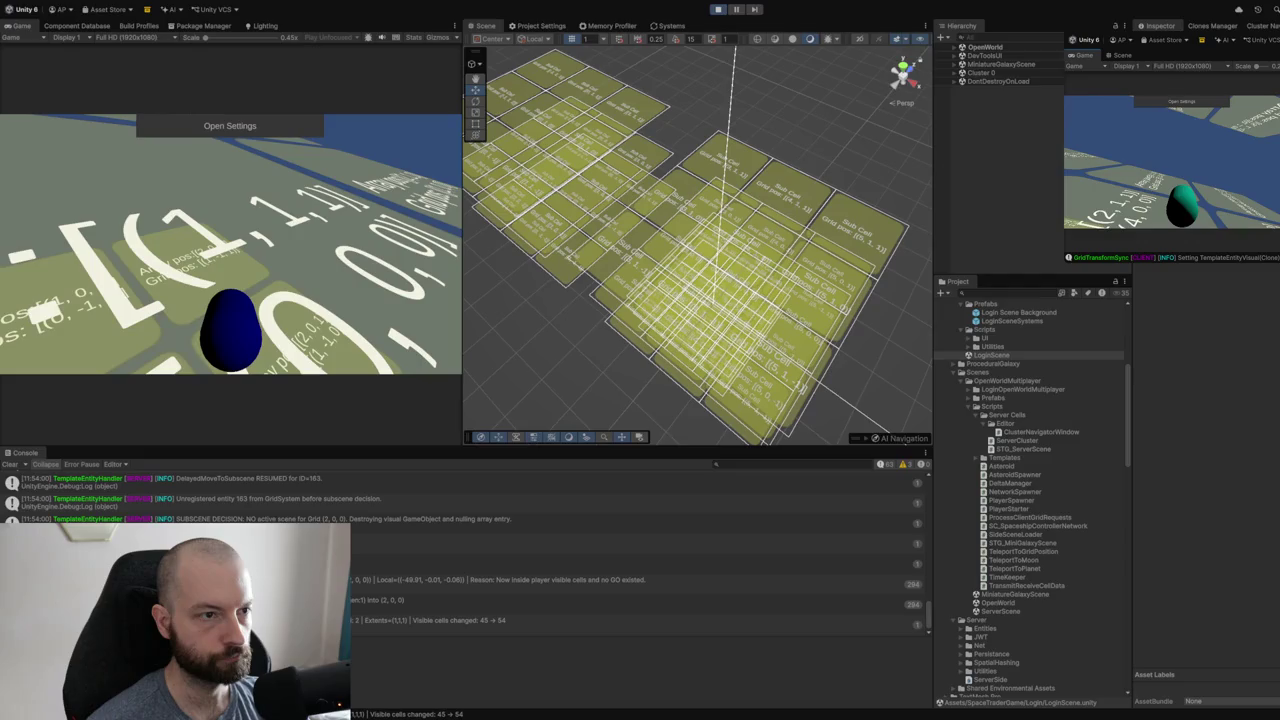
{"action": "left_click", "coordinate": [955, 73]}
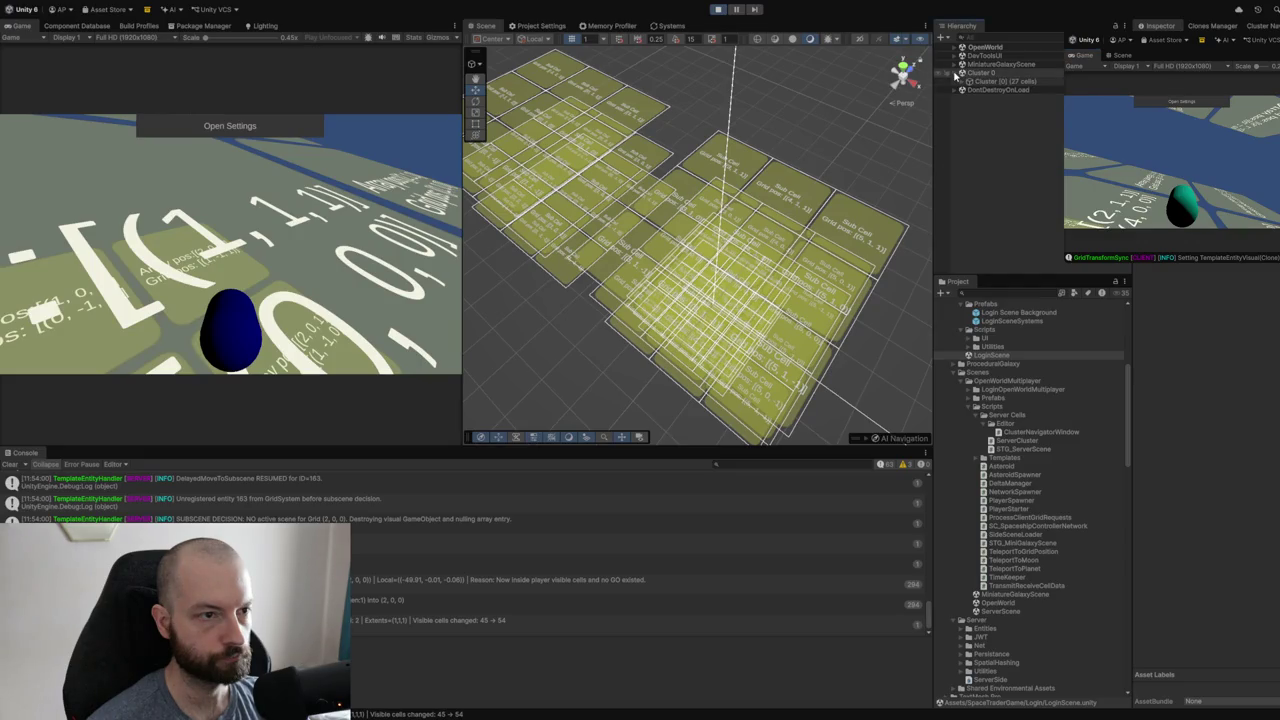
- Collapse Cluster 0, then log the clone player out and back in so Cluster 1 appears
{"action": "left_click", "coordinate": [955, 73]}
{"action": "left_click", "coordinate": [1176, 103]}
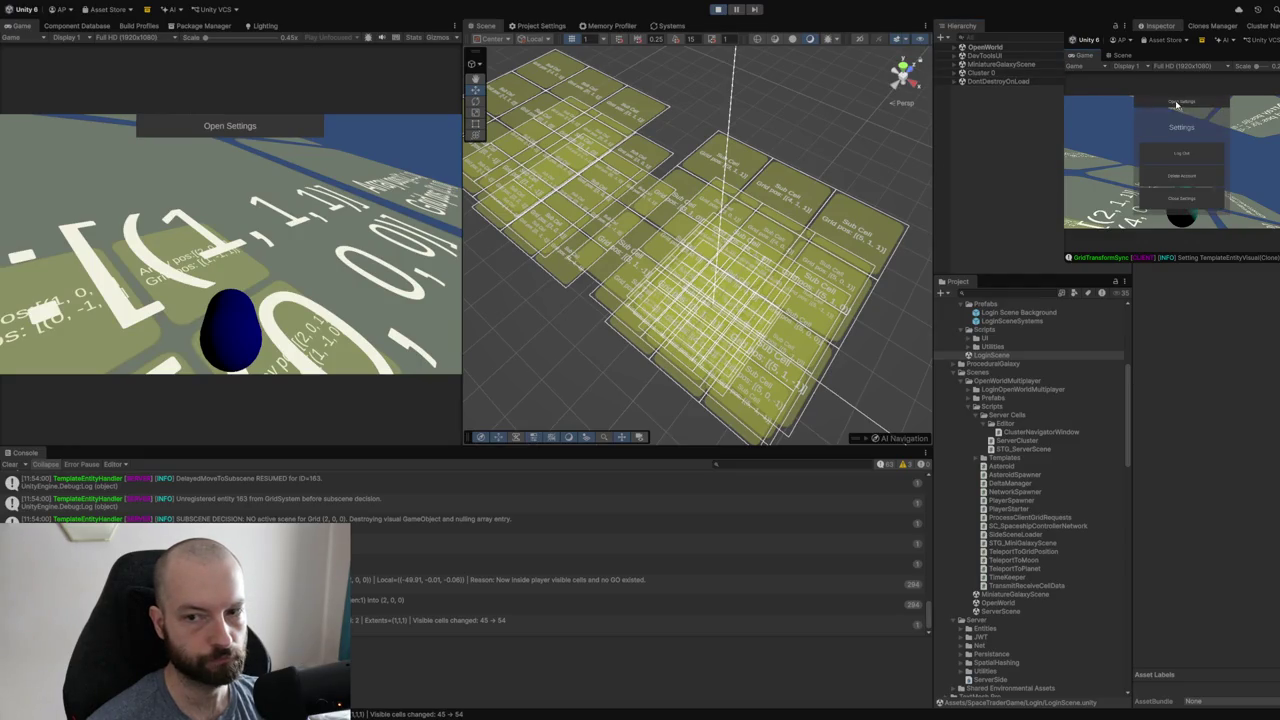
{"action": "left_click", "coordinate": [1177, 149]}
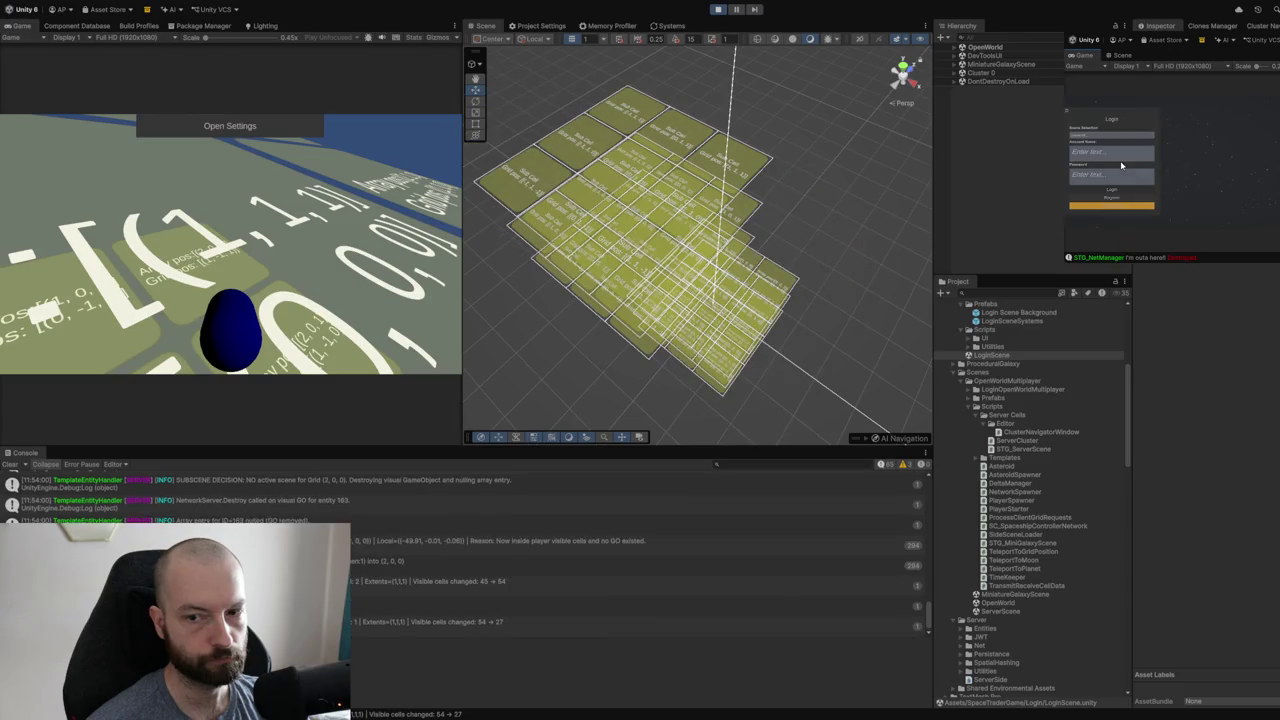
{"action": "left_click", "coordinate": [1102, 190]}
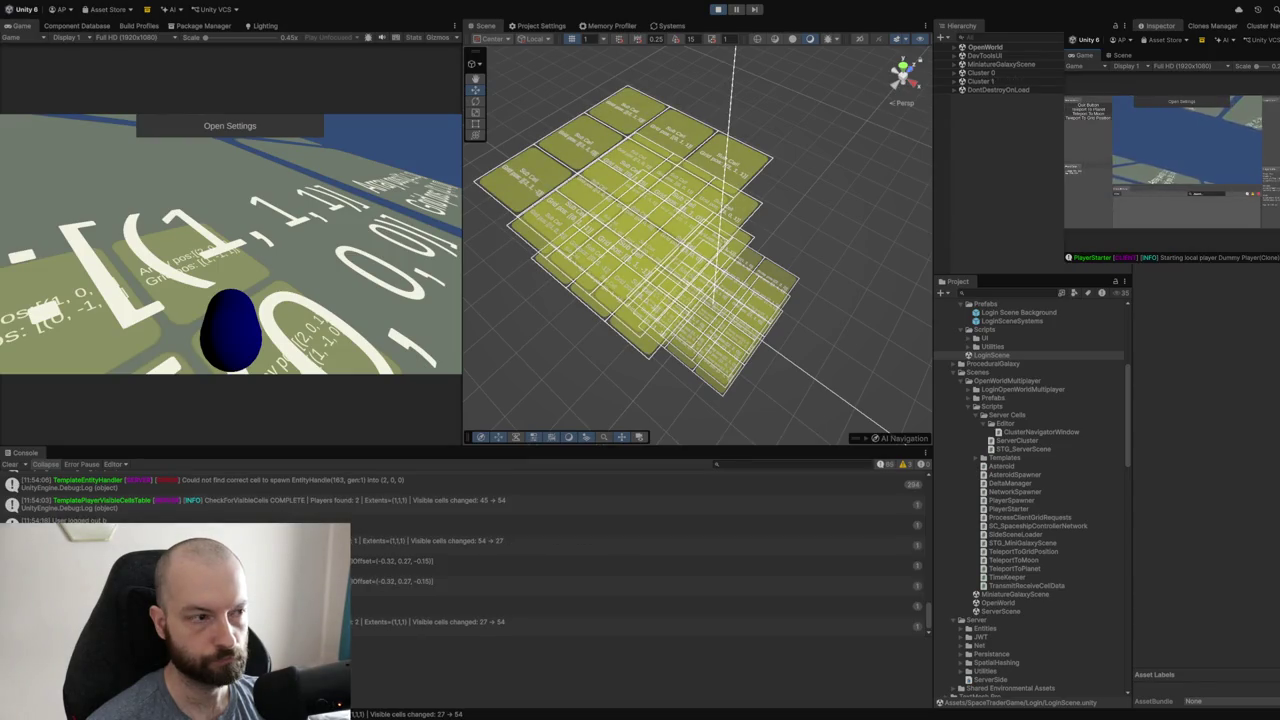
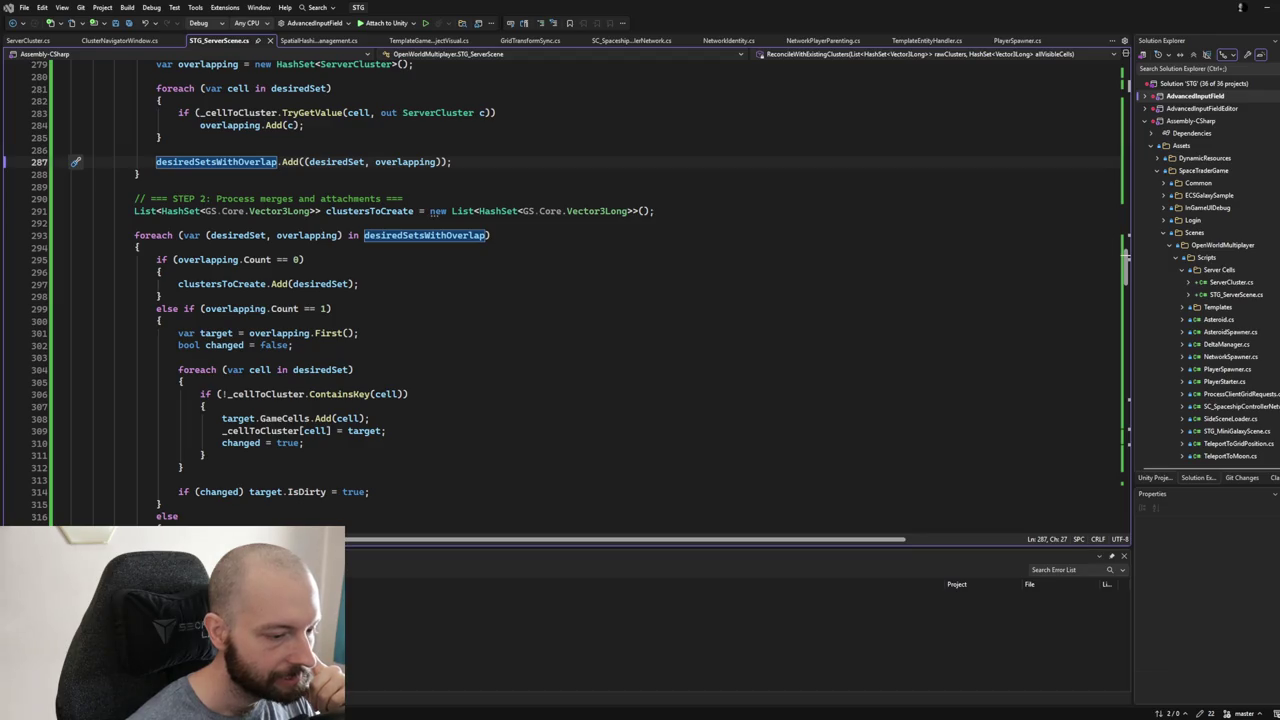
- Browse down the file and select the CreateCluster method name
{"action": "scroll", "coordinate": [585, 409], "scroll_direction": "up", "scroll_amount": 12}
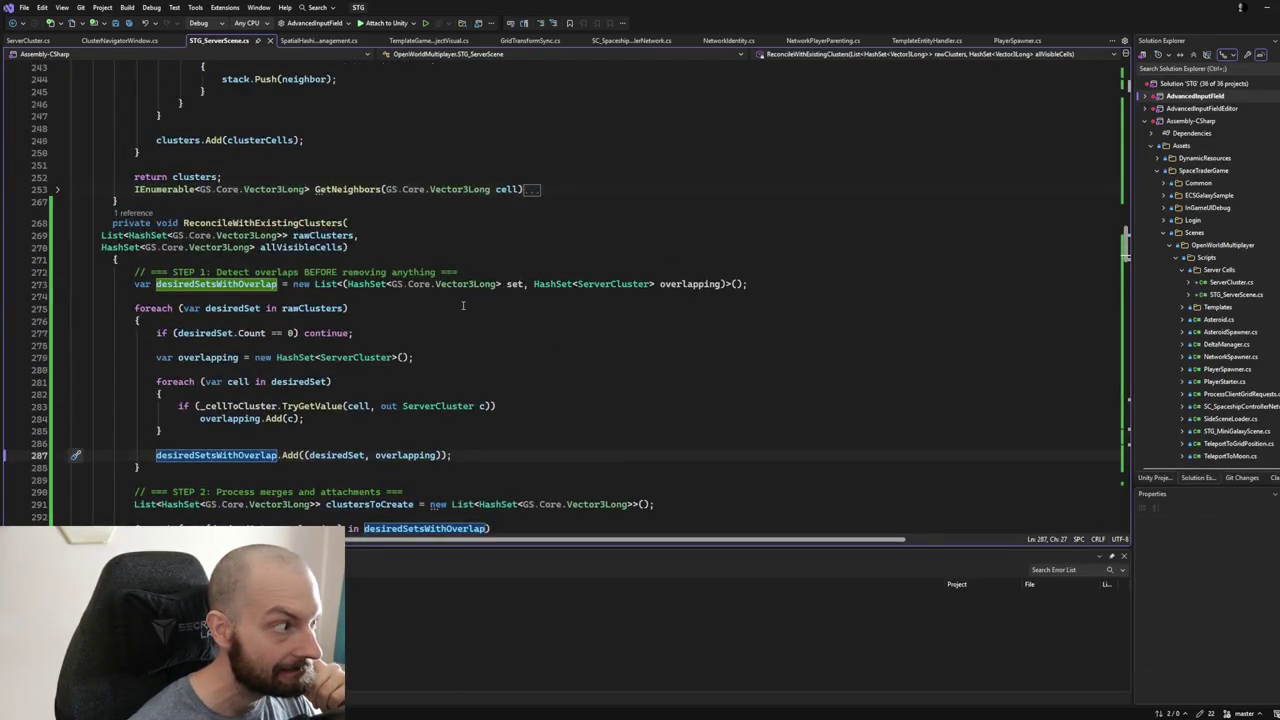
{"action": "scroll", "coordinate": [463, 305], "scroll_direction": "up", "scroll_amount": 4}
{"action": "scroll", "coordinate": [463, 305], "scroll_direction": "down", "scroll_amount": 11}
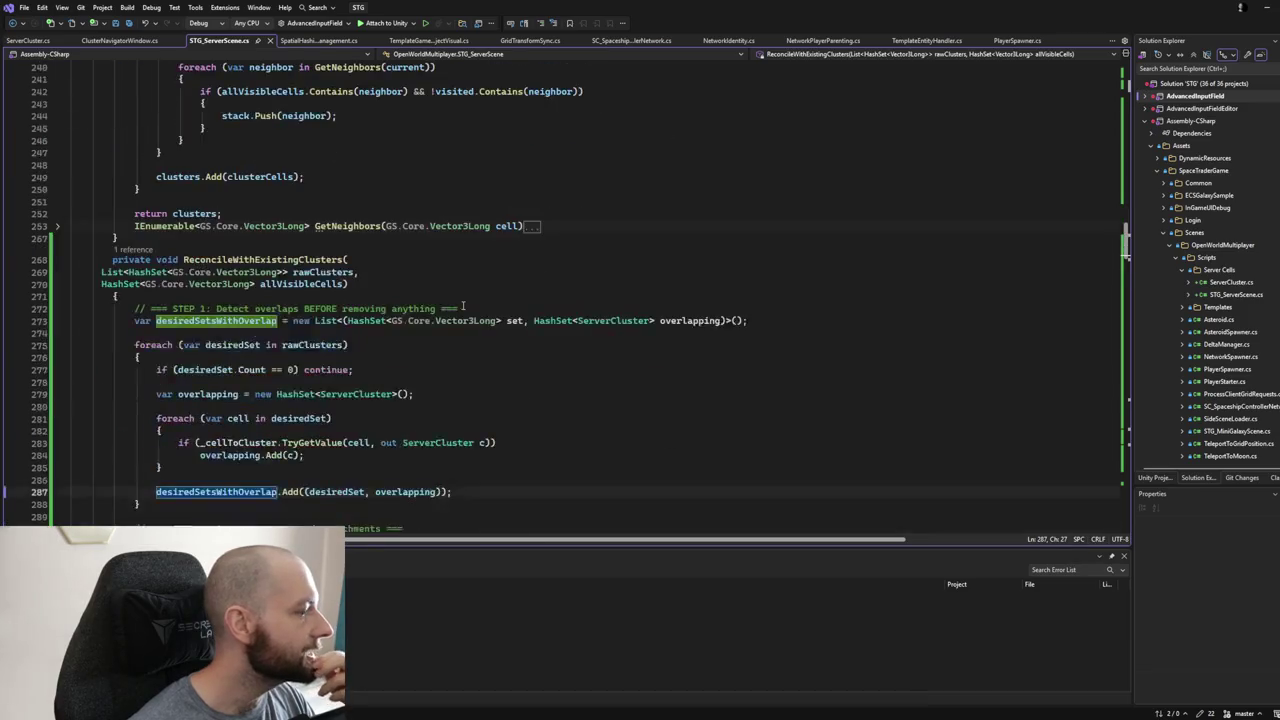
{"action": "scroll", "coordinate": [463, 305], "scroll_direction": "down", "scroll_amount": 20}
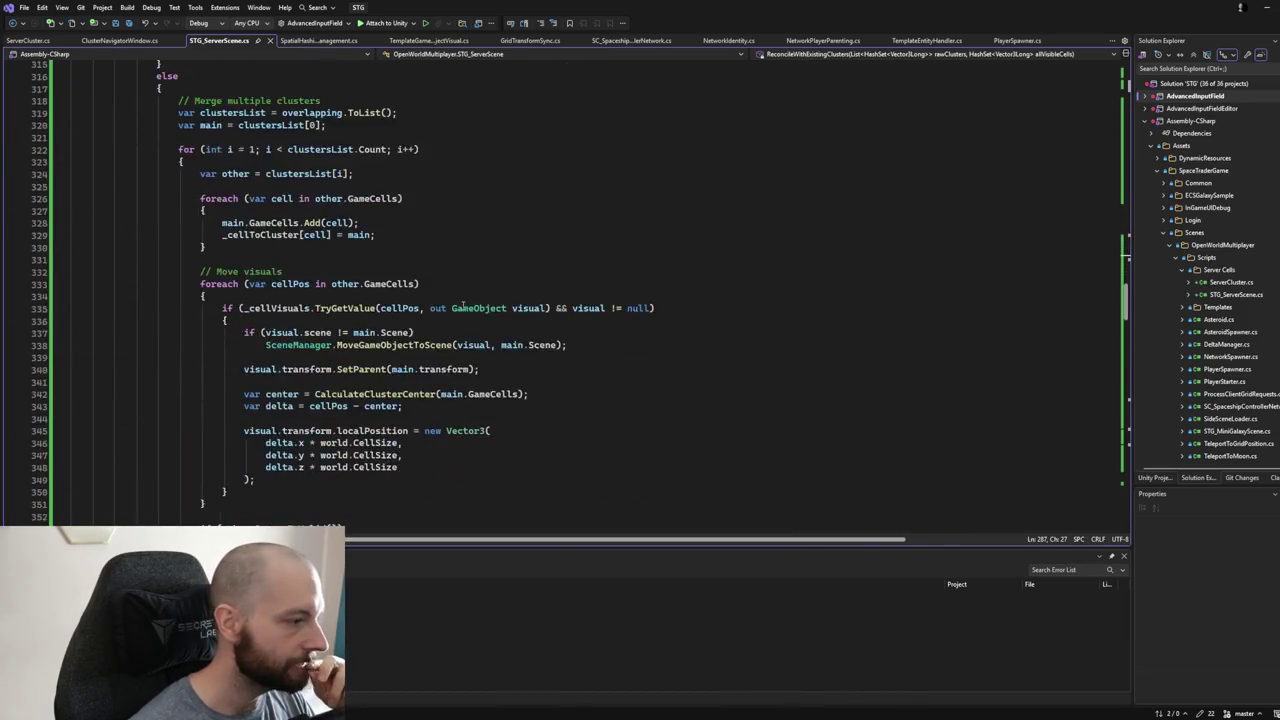
{"action": "scroll", "coordinate": [460, 305], "scroll_direction": "down", "scroll_amount": 20}
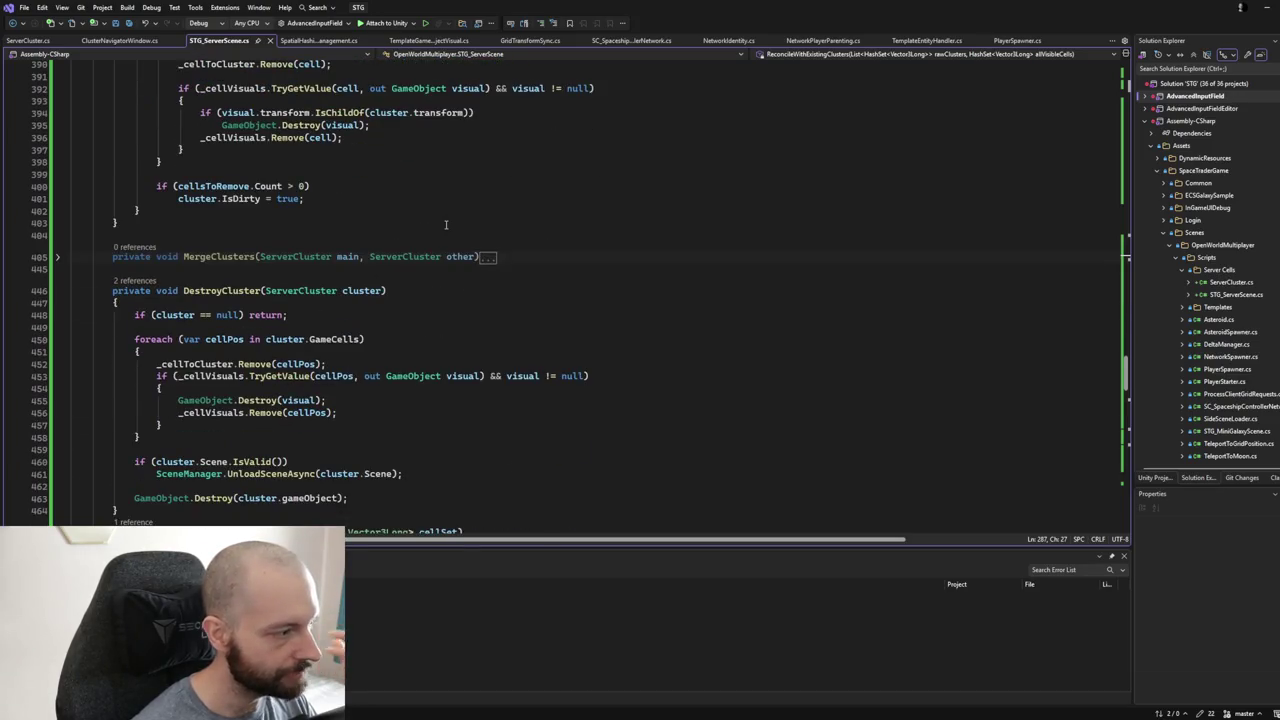
{"action": "scroll", "coordinate": [446, 224], "scroll_direction": "down", "scroll_amount": 5}
{"action": "scroll", "coordinate": [446, 224], "scroll_direction": "down", "scroll_amount": 5}
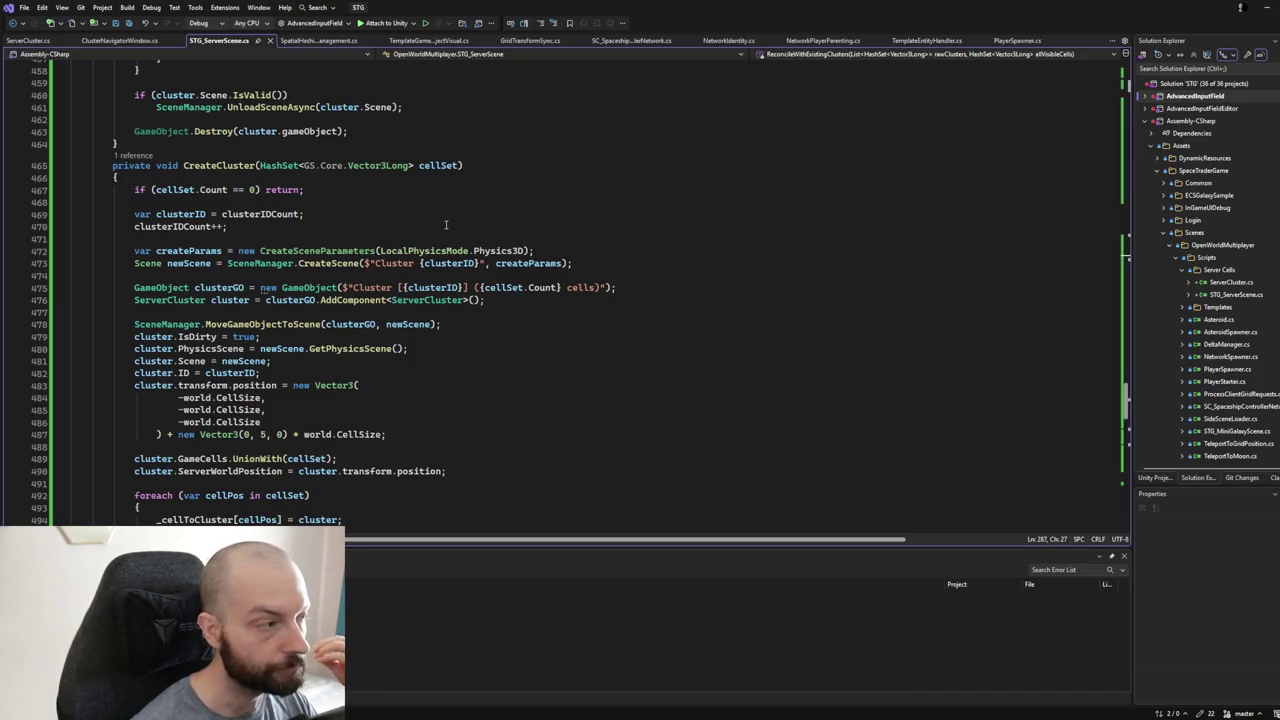
{"action": "left_click", "coordinate": [221, 165]}
- Jump from the ReconcileWithExistingClusters call on line 51 to its definition at line 268
{"action": "scroll", "coordinate": [224, 189], "scroll_direction": "up", "scroll_amount": 2}
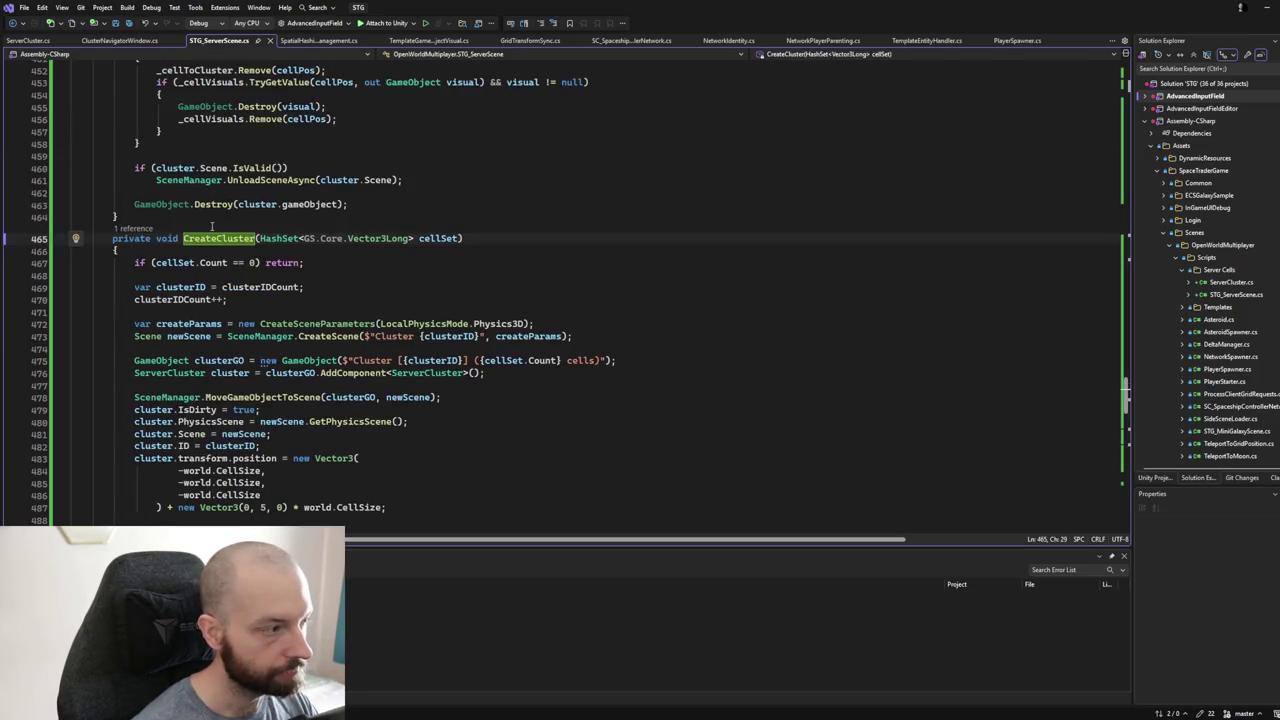
{"action": "scroll", "coordinate": [211, 226], "scroll_direction": "up", "scroll_amount": 6}
{"action": "scroll", "coordinate": [243, 216], "scroll_direction": "up", "scroll_amount": 5}
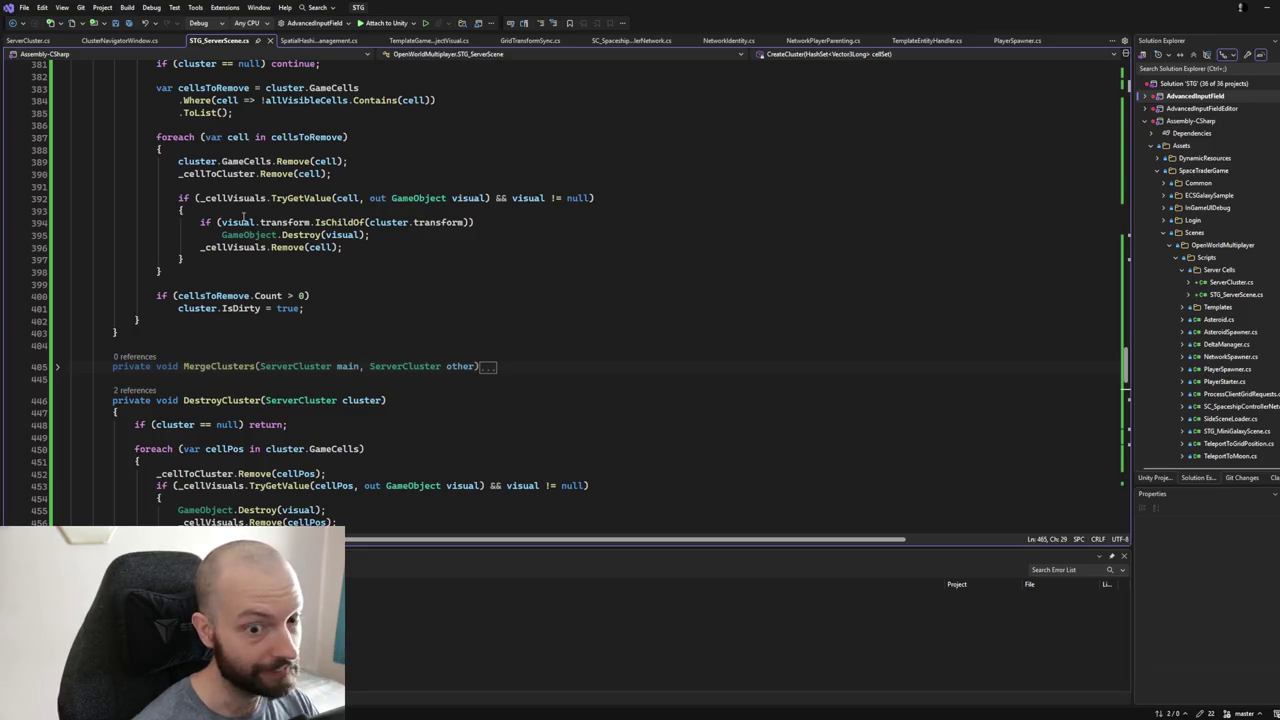
{"action": "scroll", "coordinate": [245, 214], "scroll_direction": "up", "scroll_amount": 8}
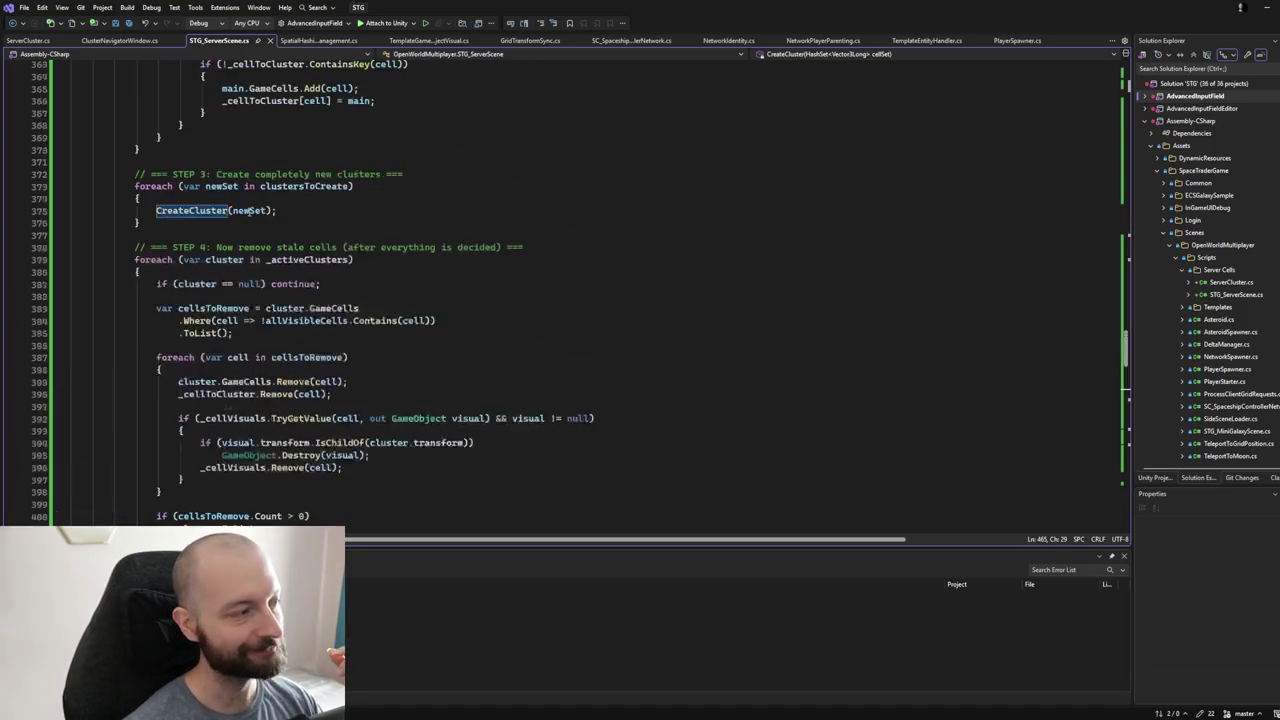
{"action": "scroll", "coordinate": [249, 211], "scroll_direction": "up", "scroll_amount": 10}
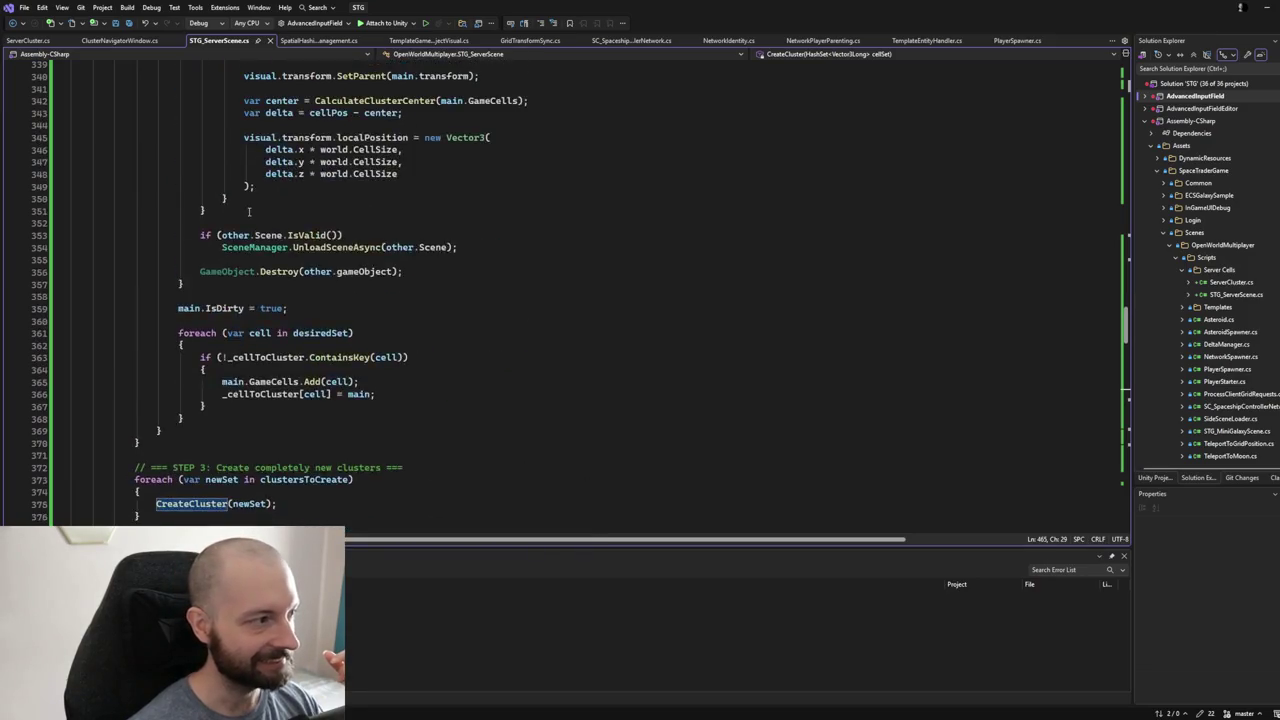
{"action": "scroll", "coordinate": [249, 211], "scroll_direction": "up", "scroll_amount": 20}
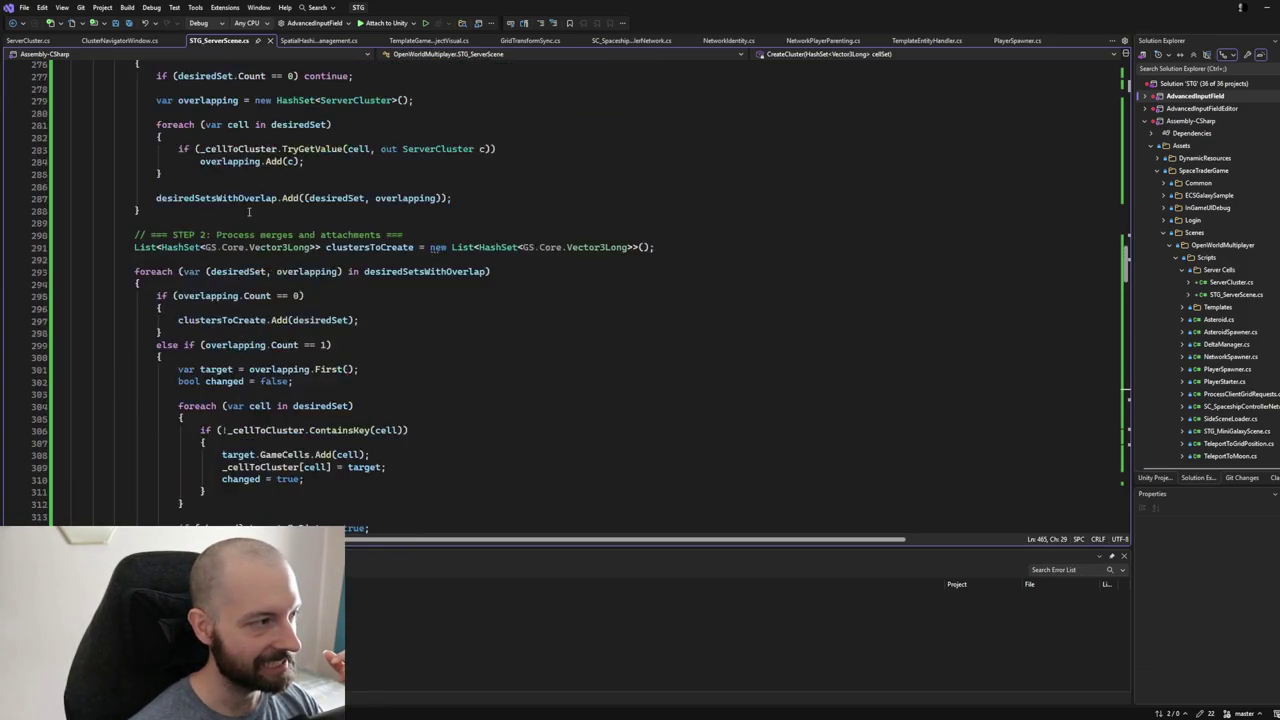
{"action": "scroll", "coordinate": [247, 211], "scroll_direction": "up", "scroll_amount": 12}
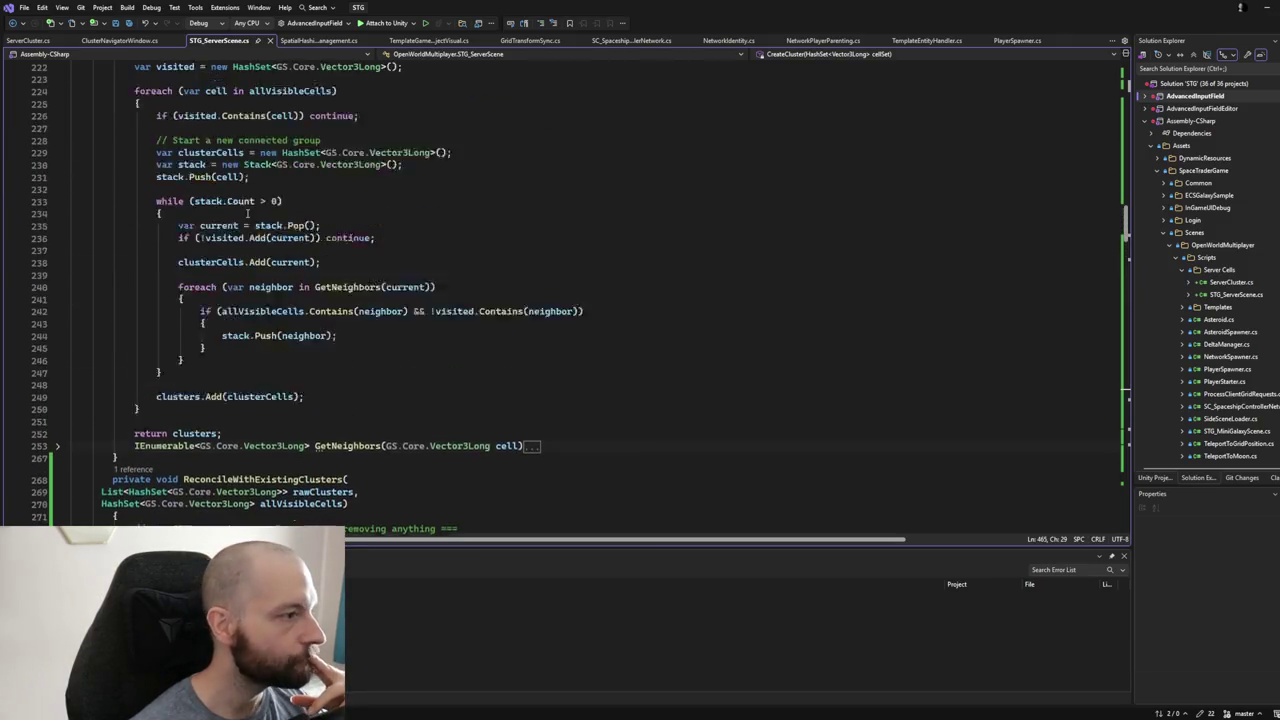
{"action": "scroll", "coordinate": [246, 213], "scroll_direction": "up", "scroll_amount": 3}
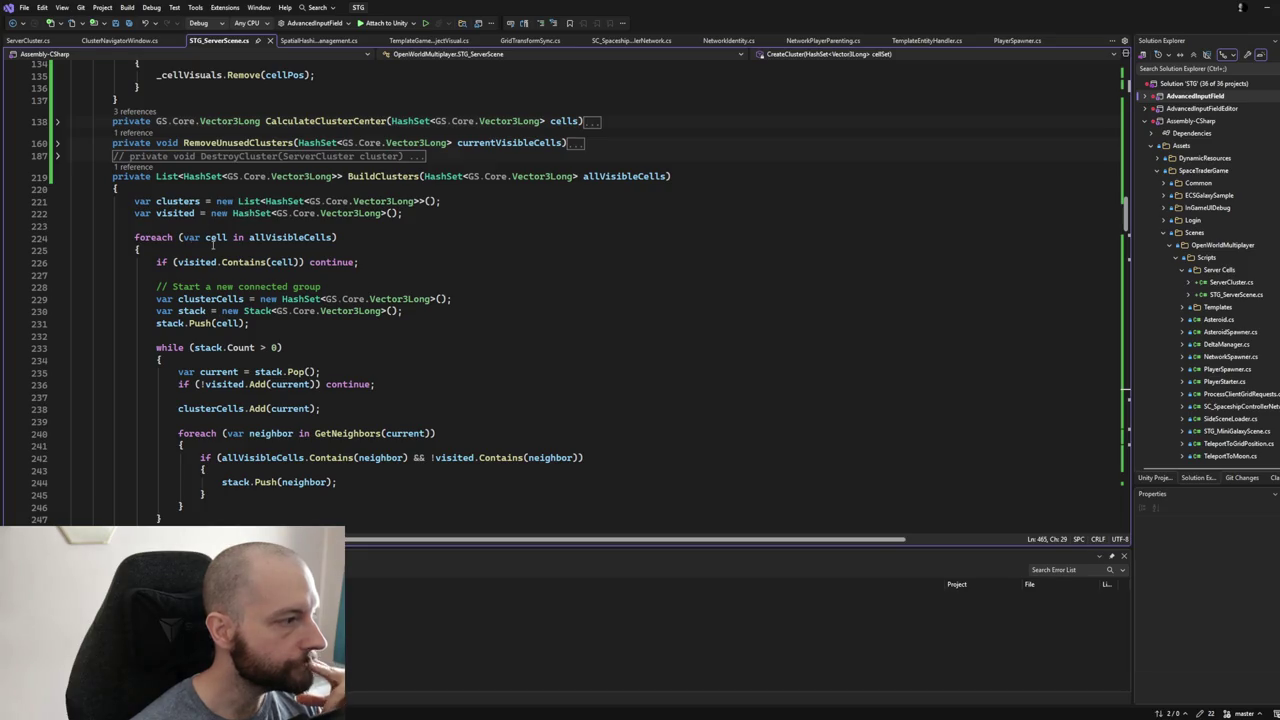
{"action": "scroll", "coordinate": [213, 243], "scroll_direction": "up", "scroll_amount": 1}
{"action": "scroll", "coordinate": [213, 243], "scroll_direction": "up", "scroll_amount": 1}
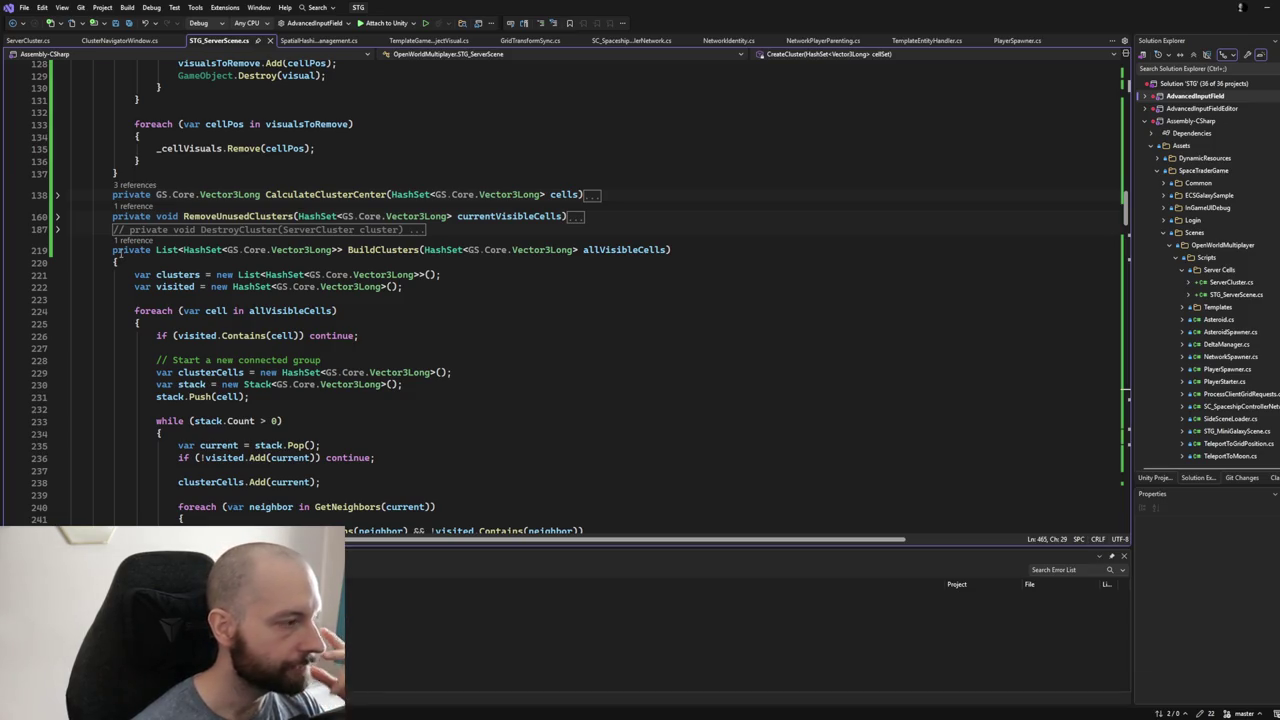
{"action": "scroll", "coordinate": [116, 255], "scroll_direction": "up", "scroll_amount": 3}
{"action": "scroll", "coordinate": [116, 252], "scroll_direction": "up", "scroll_amount": 12}
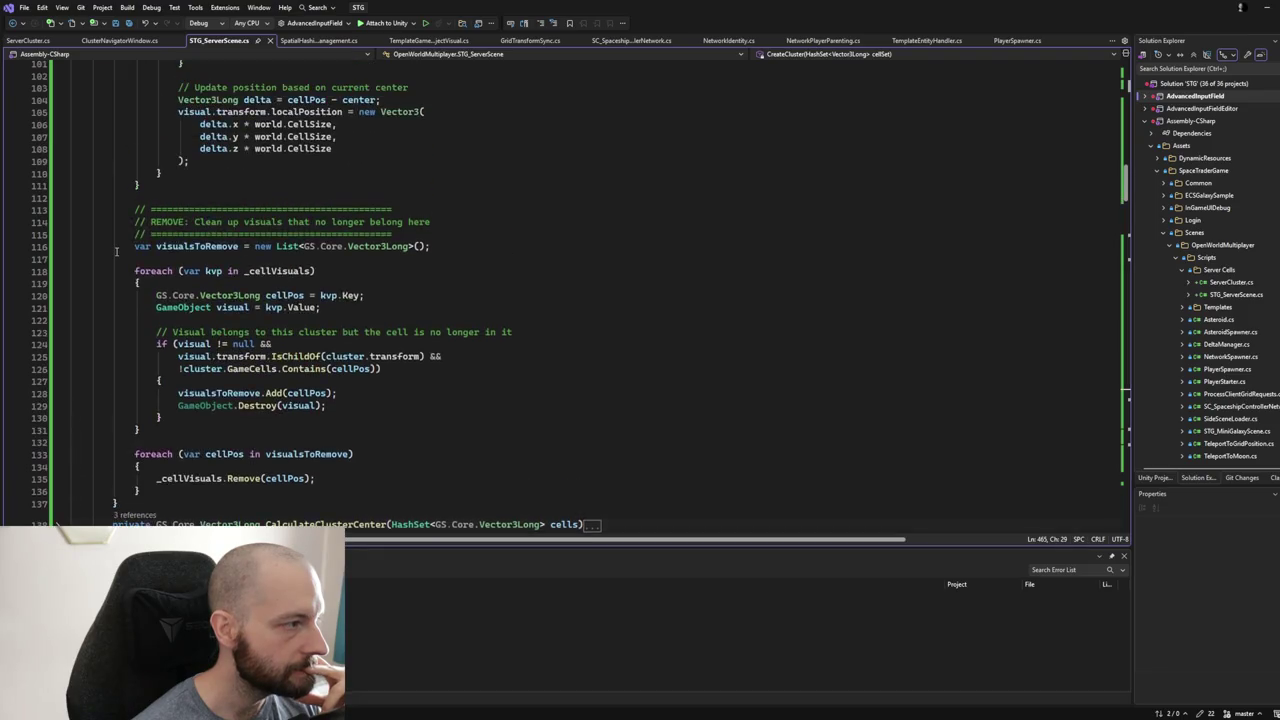
{"action": "scroll", "coordinate": [116, 251], "scroll_direction": "up", "scroll_amount": 12}
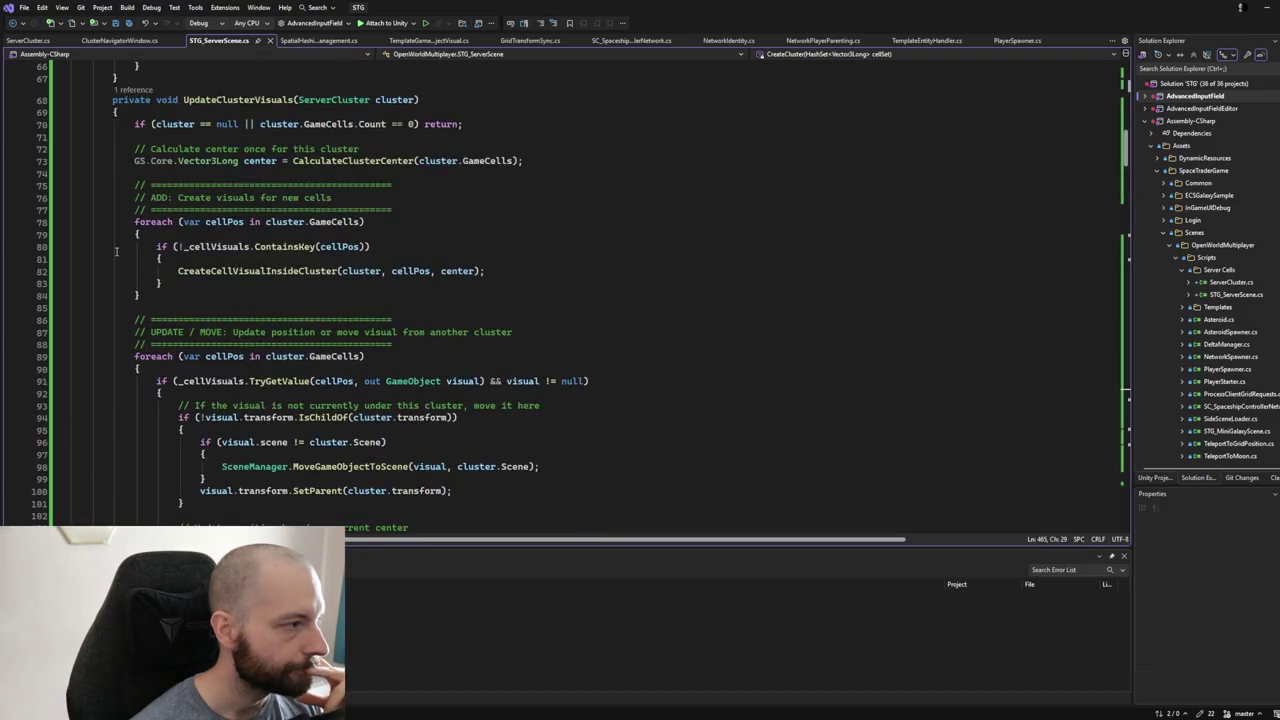
{"action": "scroll", "coordinate": [116, 251], "scroll_direction": "up", "scroll_amount": 3}
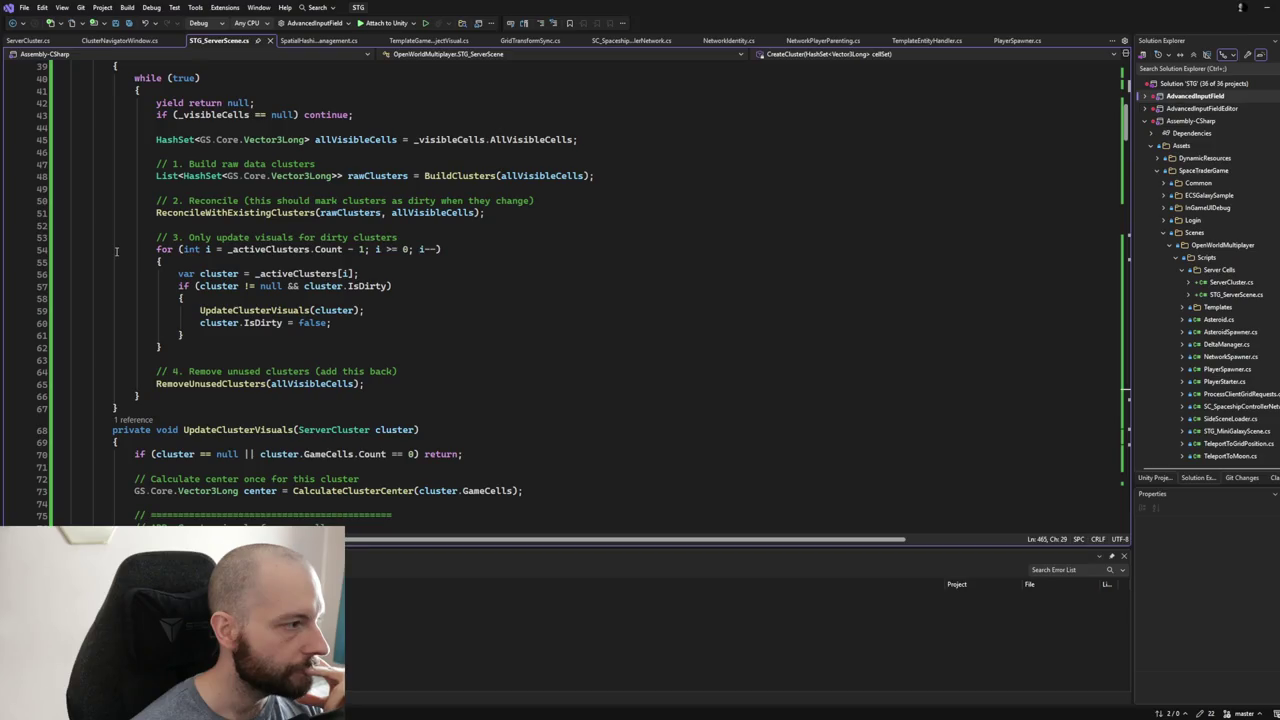
{"action": "left_click", "coordinate": [454, 166]}
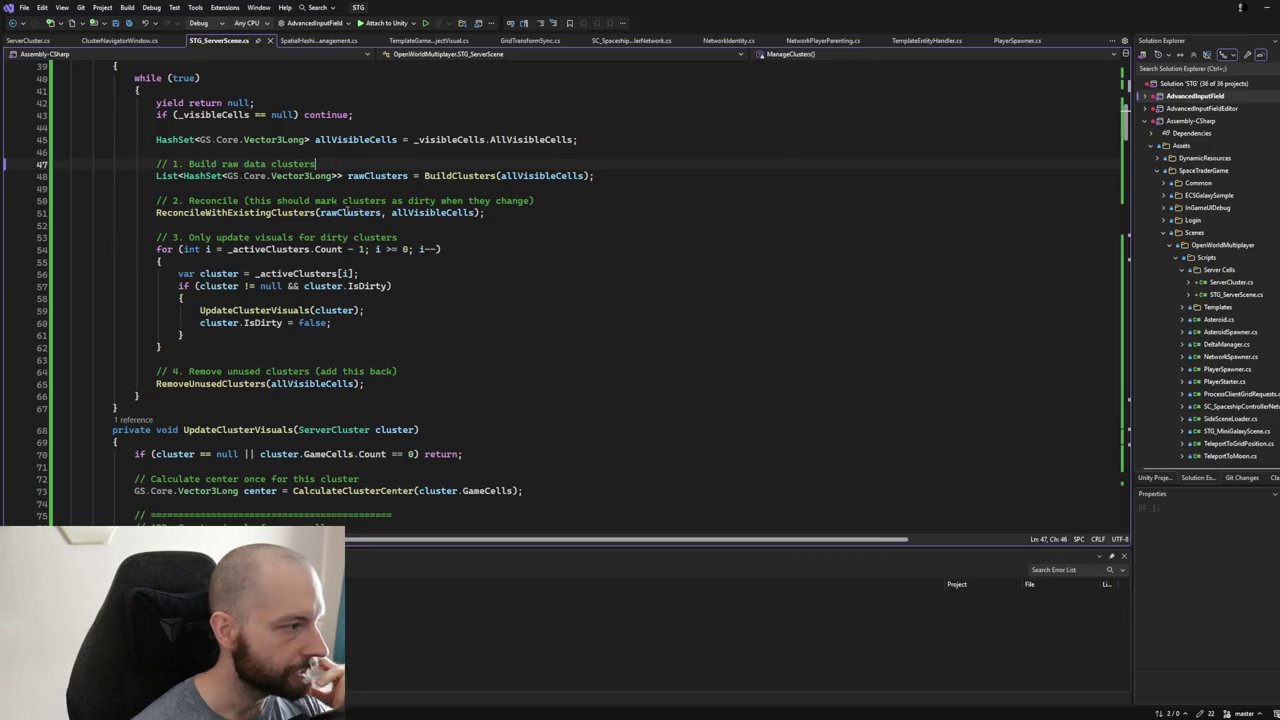
{"action": "double_click", "coordinate": [308, 214]}
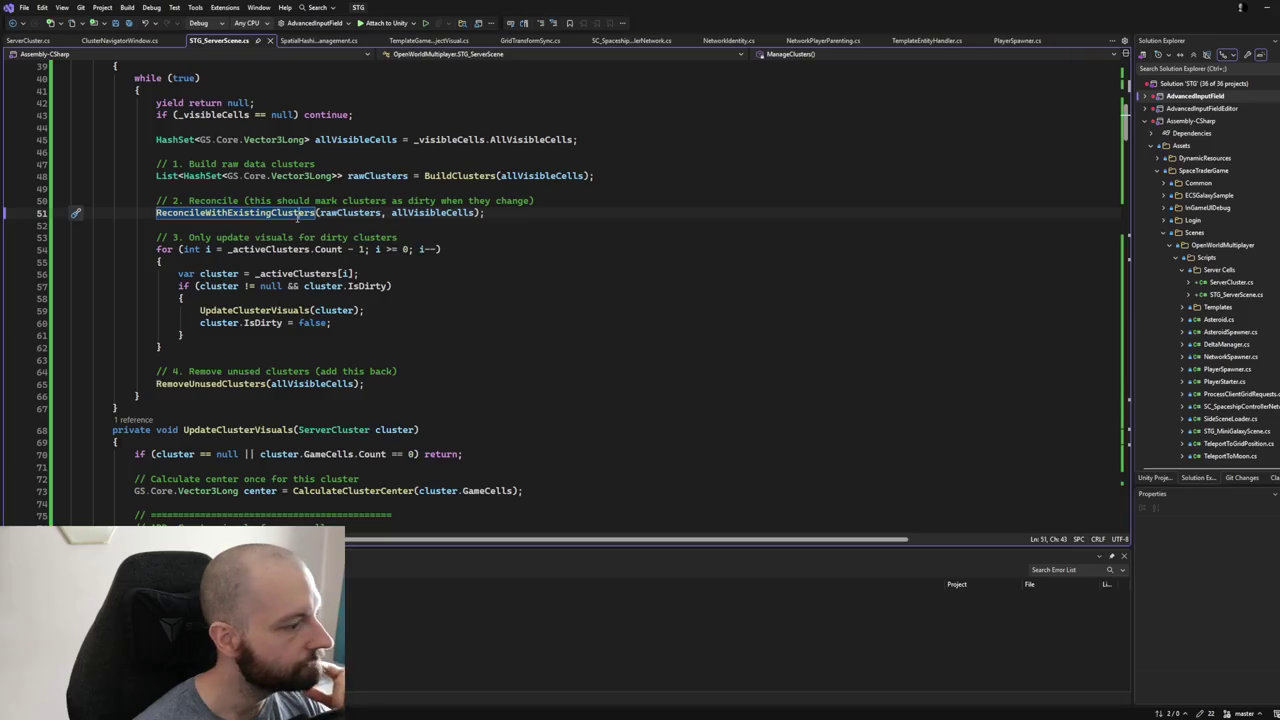
{"action": "left_click", "coordinate": [297, 214], "text": "ctrl"}
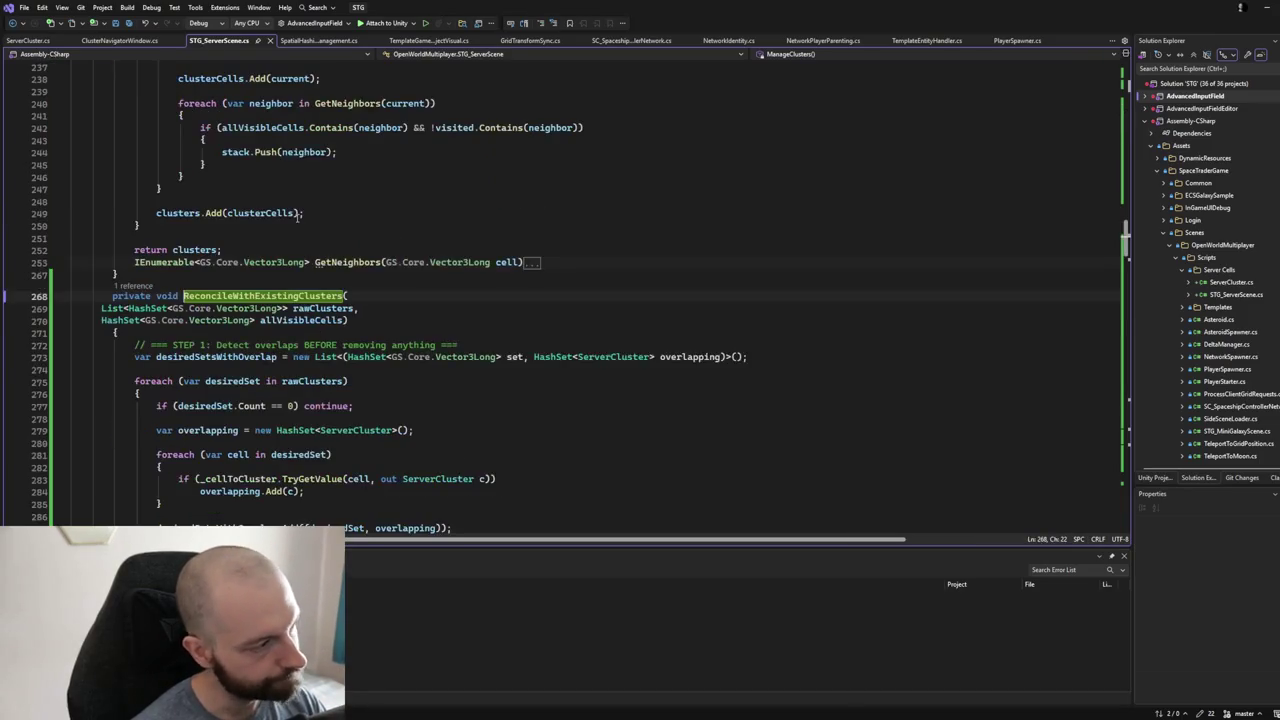
{"action": "scroll", "coordinate": [297, 214], "scroll_direction": "down", "scroll_amount": 3}
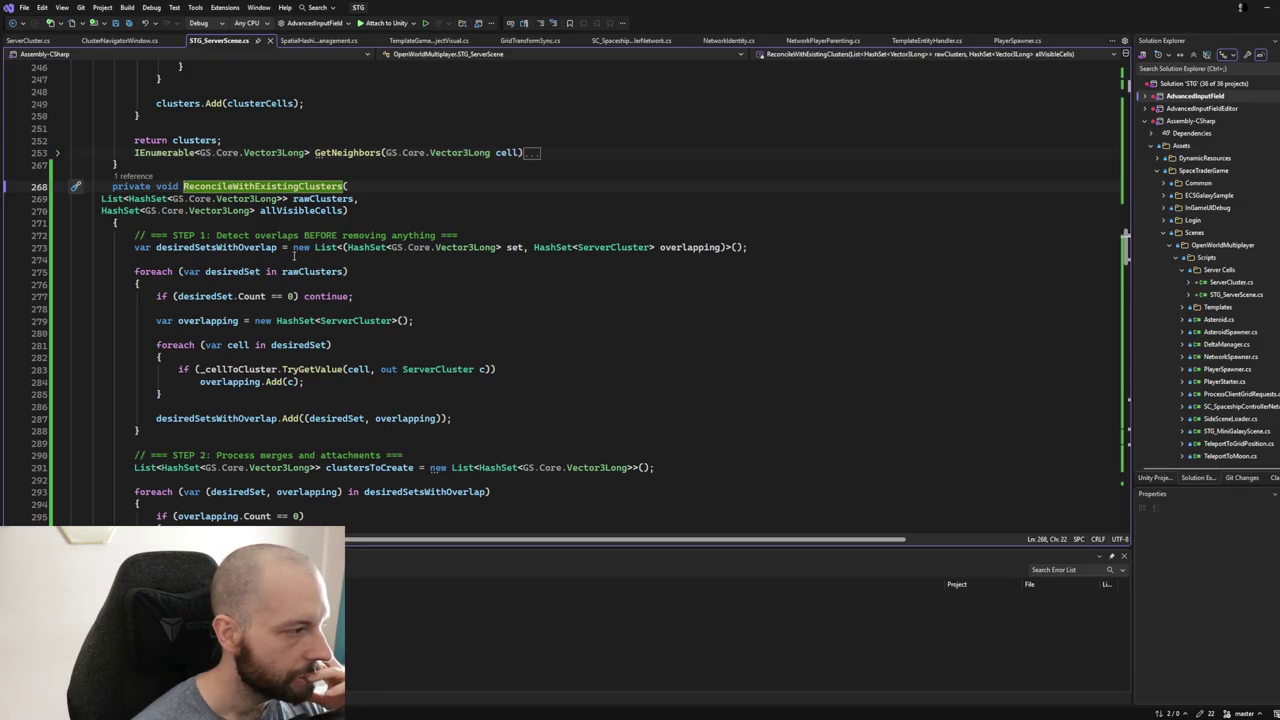
{"action": "scroll", "coordinate": [294, 254], "scroll_direction": "up", "scroll_amount": 2}
{"action": "scroll", "coordinate": [294, 256], "scroll_direction": "up", "scroll_amount": 2}
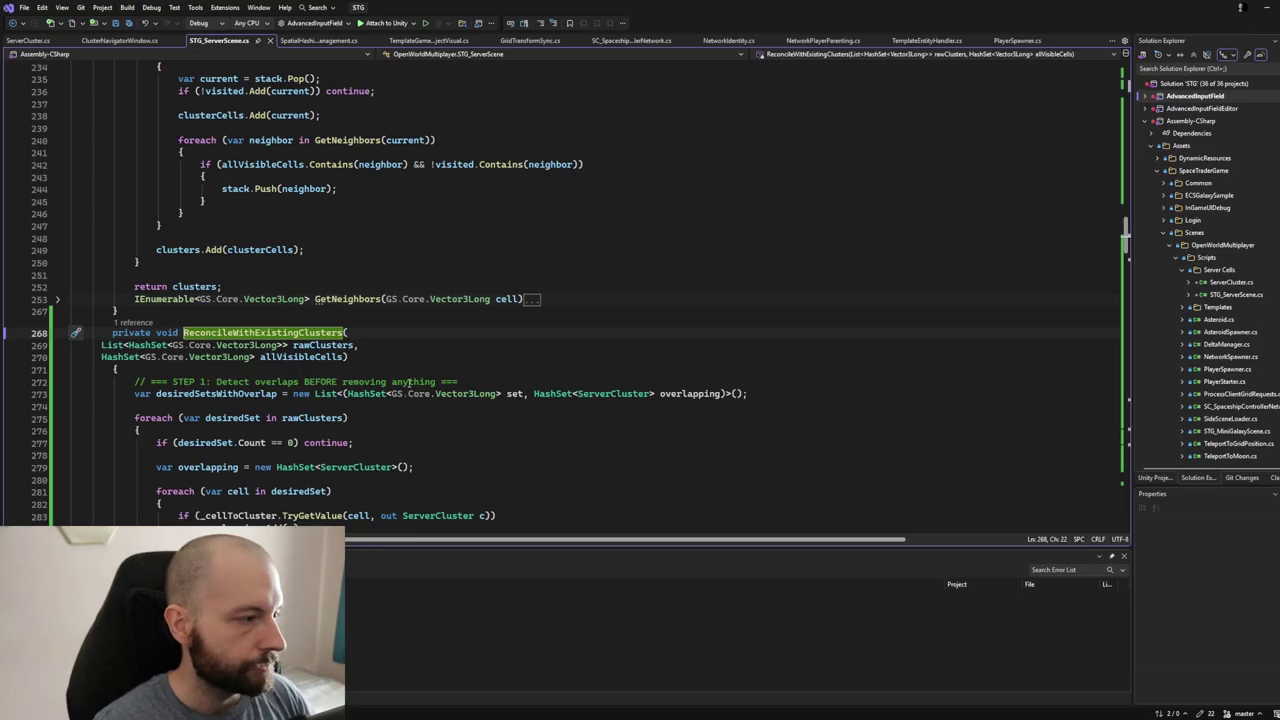
{"action": "scroll", "coordinate": [410, 300], "scroll_direction": "up", "scroll_amount": 2}
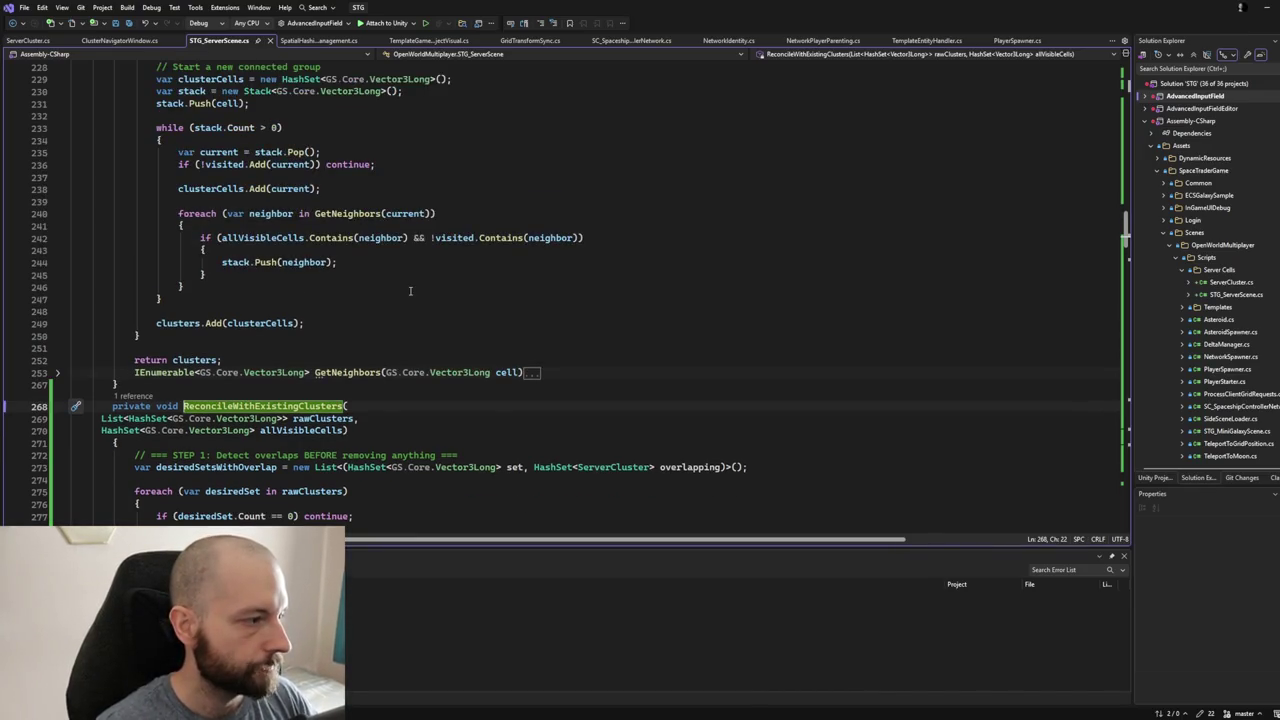
{"action": "scroll", "coordinate": [410, 291], "scroll_direction": "up", "scroll_amount": 3}
{"action": "scroll", "coordinate": [410, 291], "scroll_direction": "up", "scroll_amount": 3}
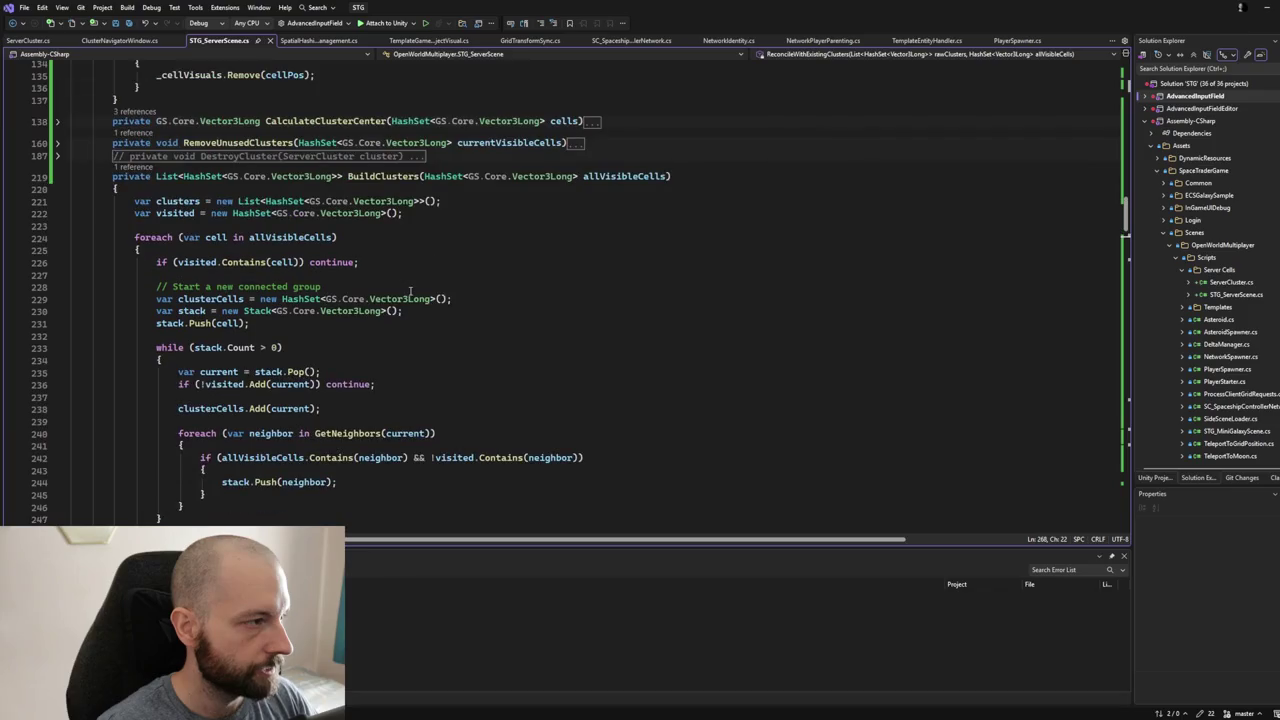
{"action": "scroll", "coordinate": [410, 291], "scroll_direction": "up", "scroll_amount": 1}
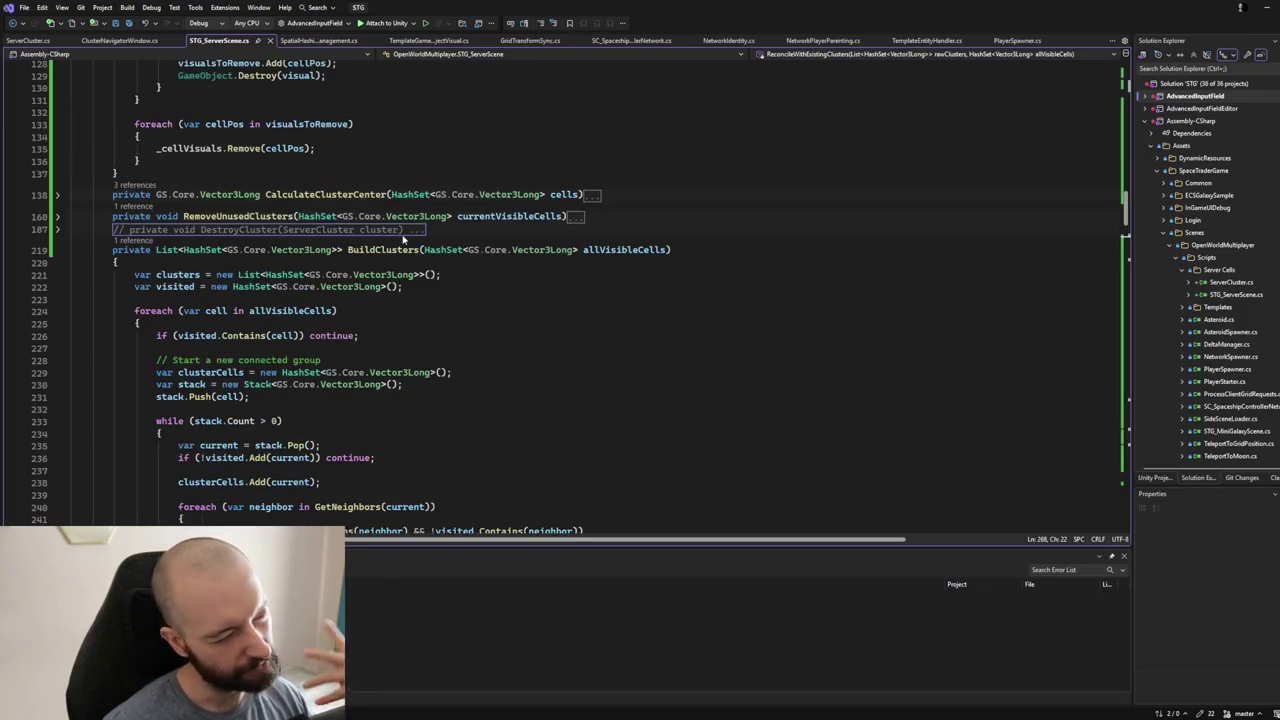
{"action": "scroll", "coordinate": [404, 238], "scroll_direction": "up", "scroll_amount": 1}
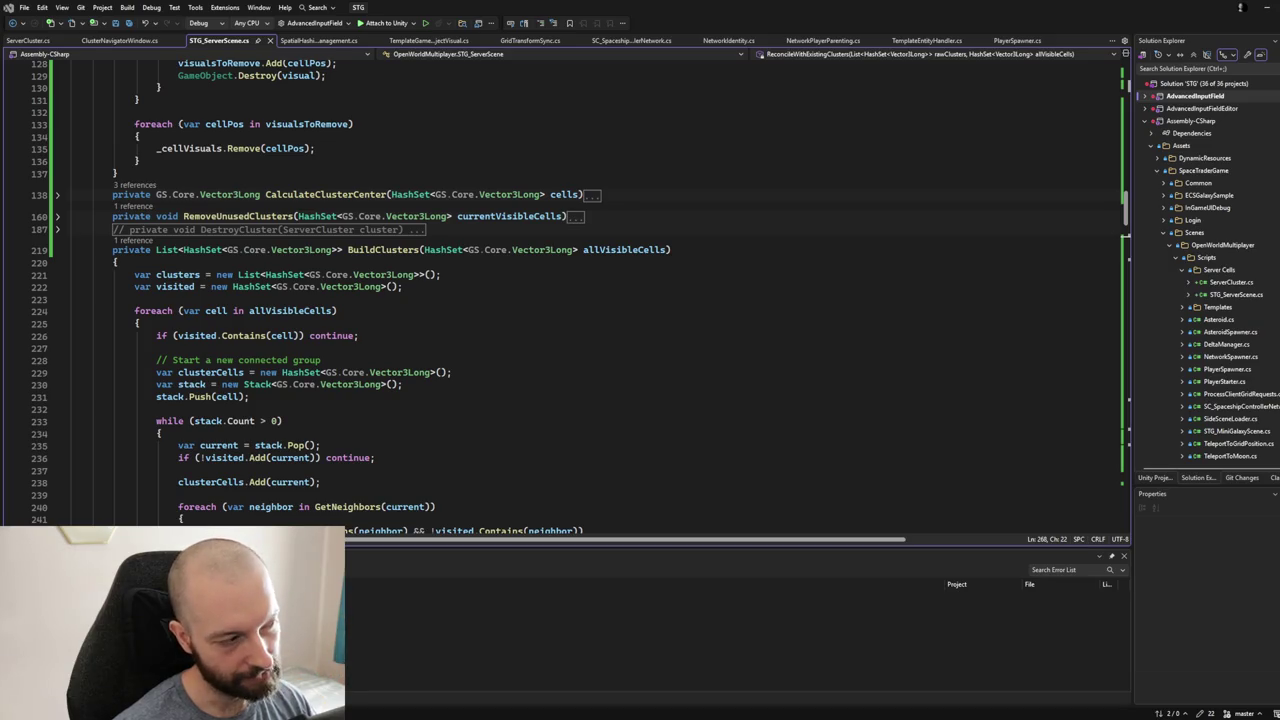
{"action": "scroll", "coordinate": [575, 295], "scroll_direction": "down", "scroll_amount": 3}
{"action": "scroll", "coordinate": [575, 295], "scroll_direction": "down", "scroll_amount": 1}
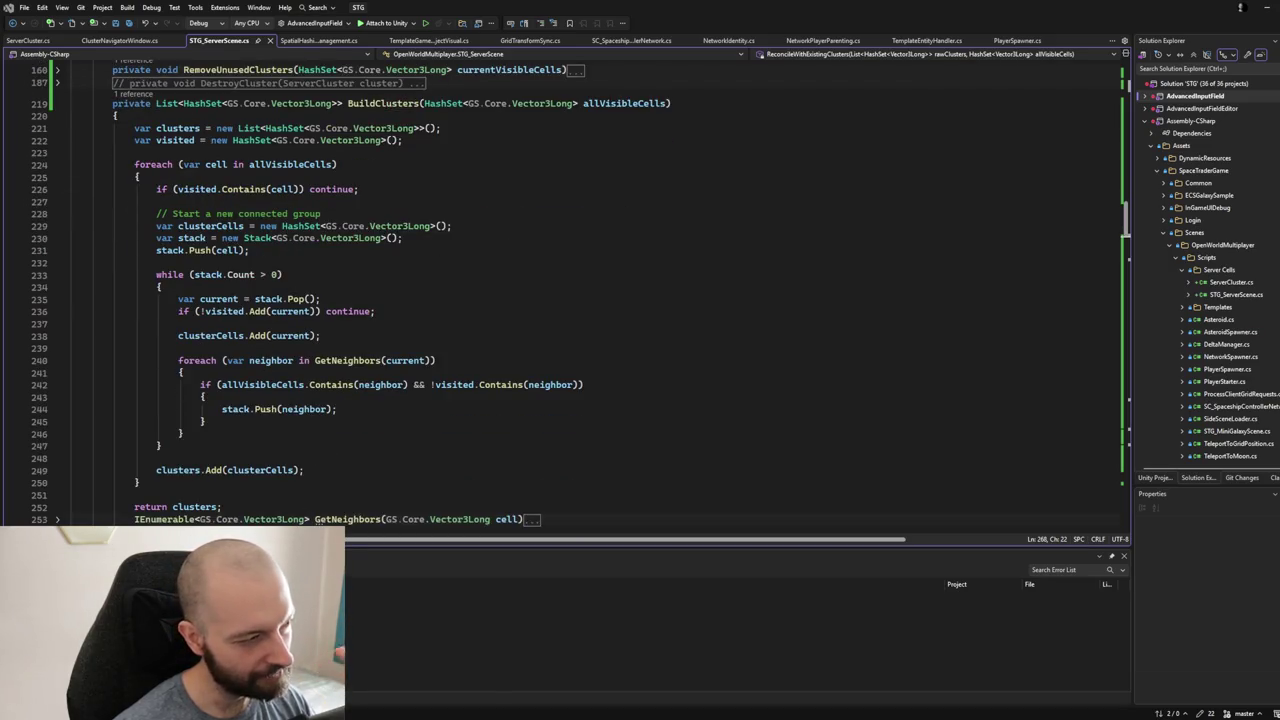
{"action": "scroll", "coordinate": [575, 295], "scroll_direction": "up", "scroll_amount": 1}
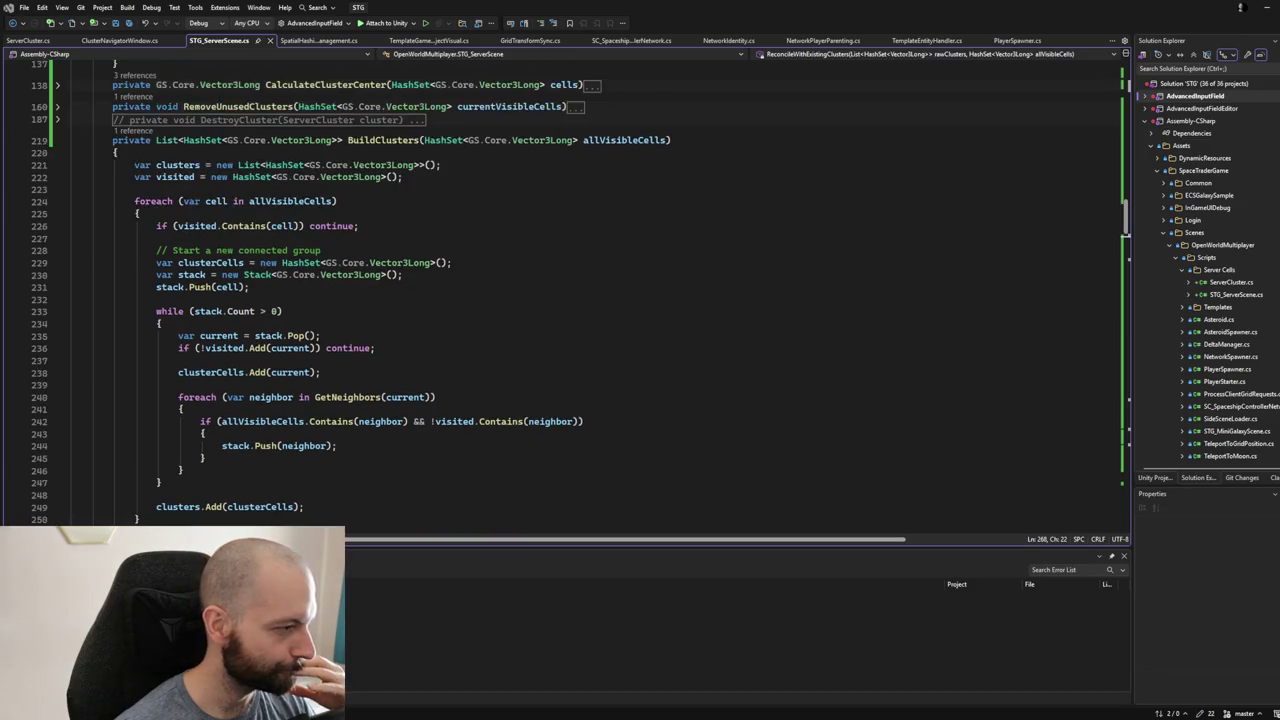
{"action": "scroll", "coordinate": [575, 295], "scroll_direction": "down", "scroll_amount": 10}
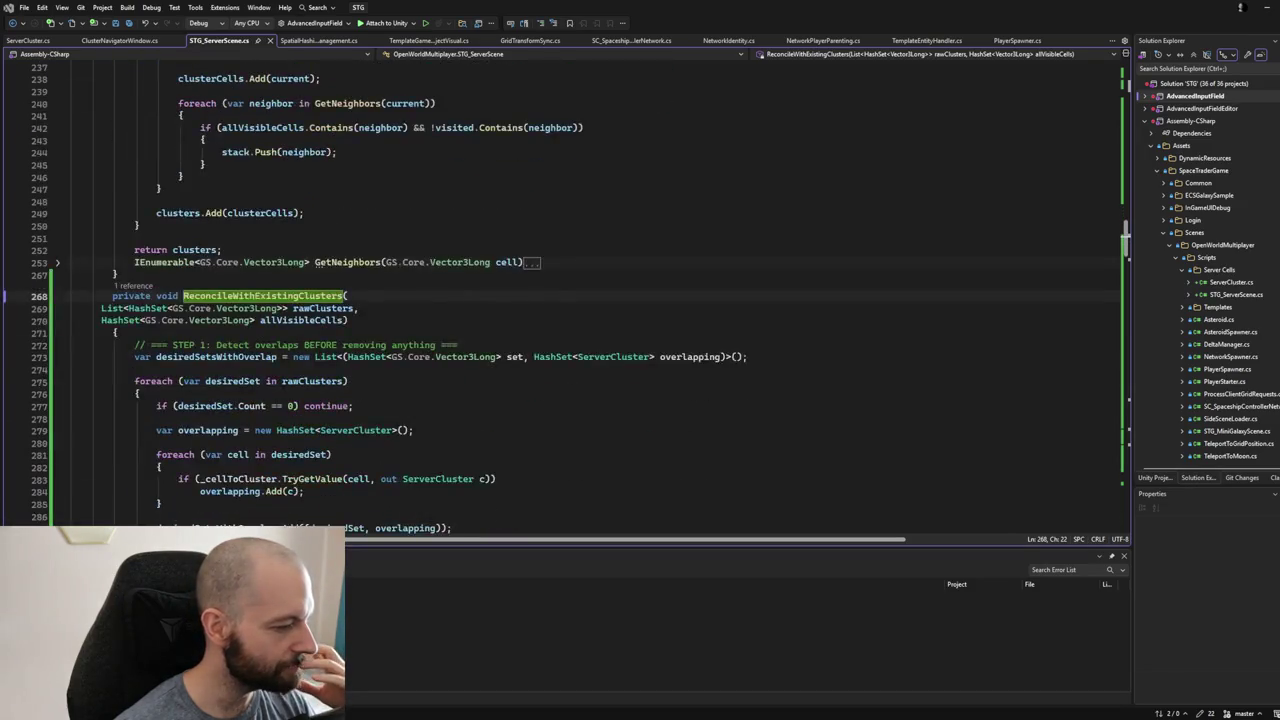
{"action": "scroll", "coordinate": [575, 295], "scroll_direction": "down", "scroll_amount": 1}
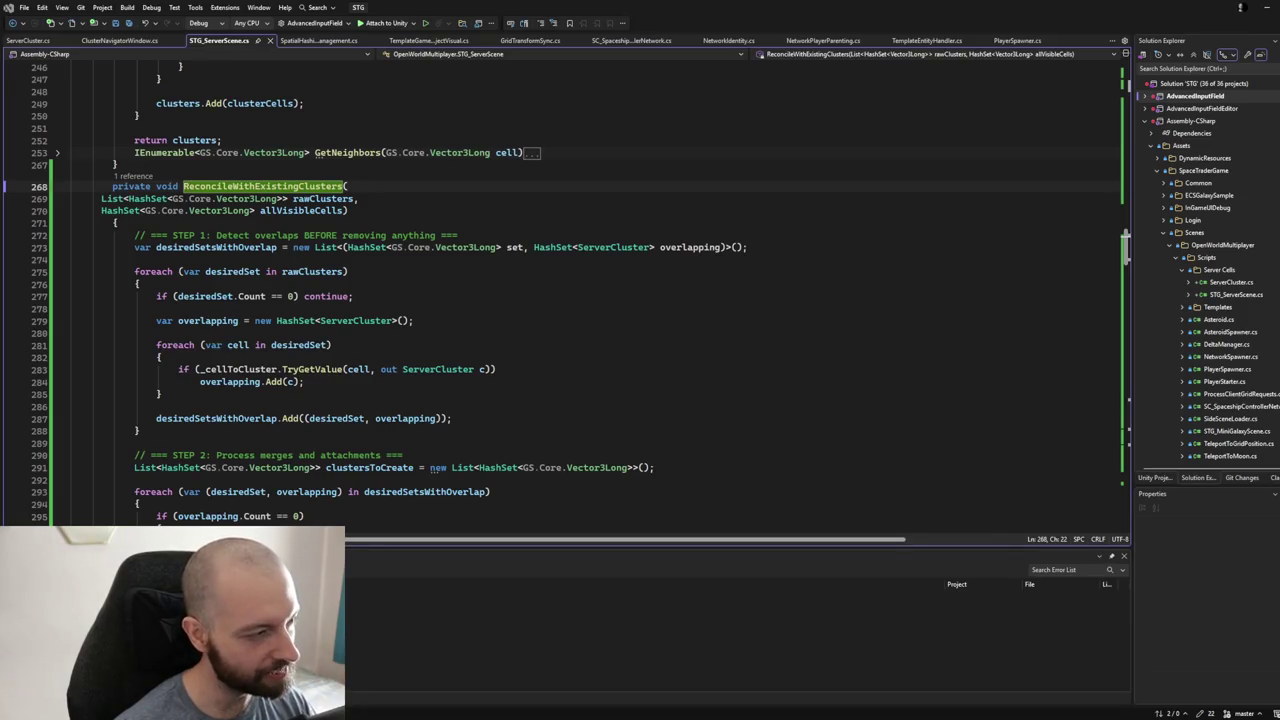
{"action": "scroll", "coordinate": [580, 290], "scroll_direction": "down", "scroll_amount": 1}
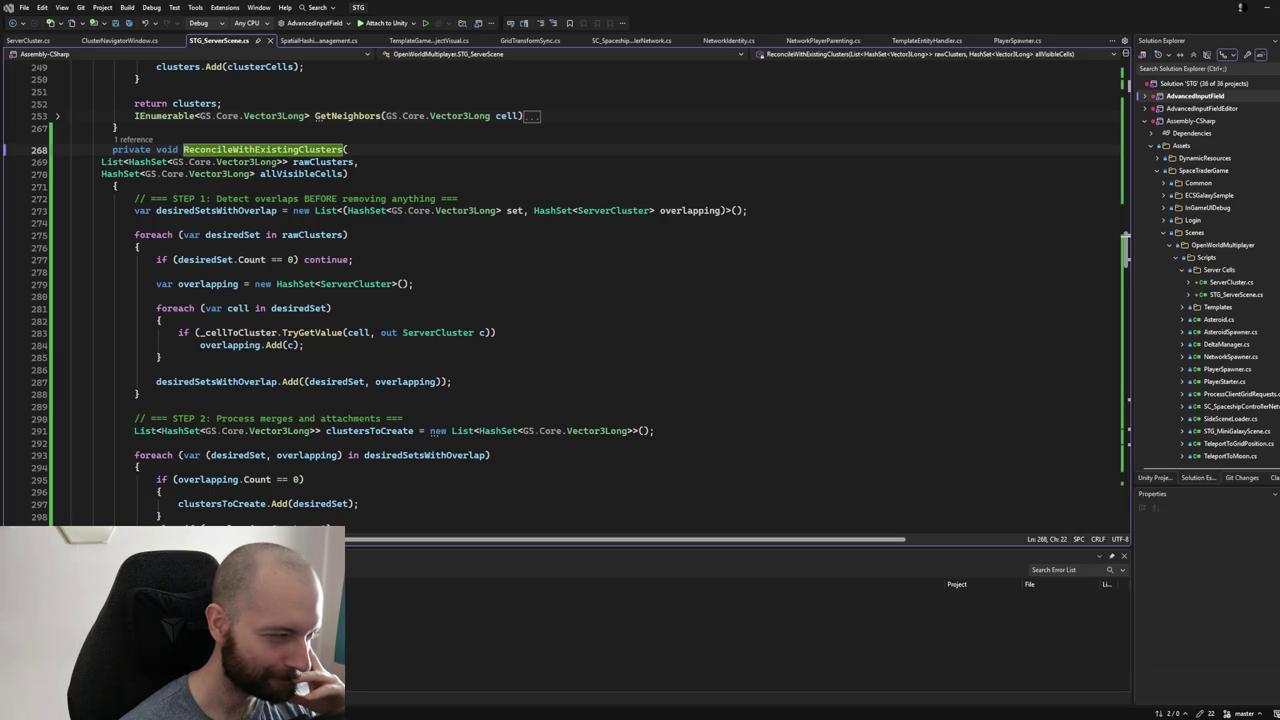
{"action": "left_click_drag", "start_coordinate": [100, 186], "coordinate": [452, 381]}
{"action": "left_click", "coordinate": [416, 271]}
{"action": "scroll", "coordinate": [416, 271], "scroll_direction": "down", "scroll_amount": 3}
{"action": "scroll", "coordinate": [416, 271], "scroll_direction": "up", "scroll_amount": 3}
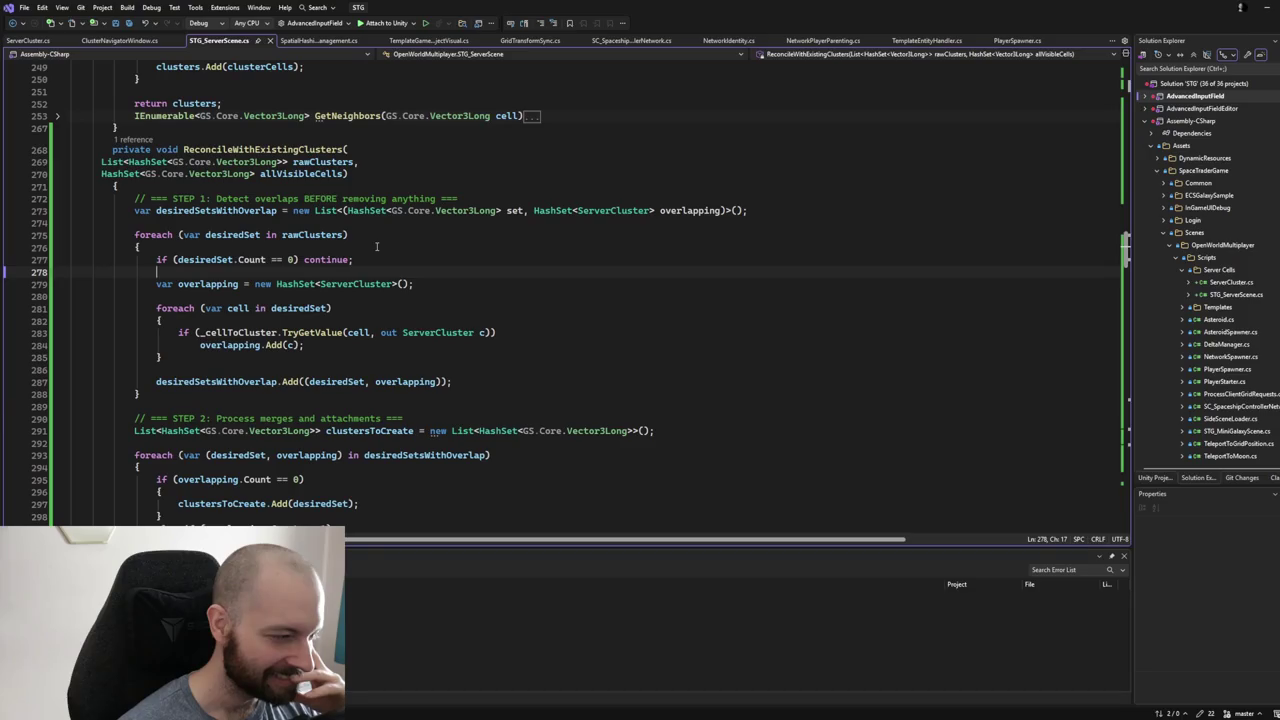
{"action": "mouse_move", "coordinate": [199, 208]}
{"action": "left_mouse_down"}
{"action": "mouse_move", "coordinate": [185, 215]}
{"action": "mouse_move", "coordinate": [162, 357]}
{"action": "left_mouse_up"}
{"action": "scroll", "coordinate": [184, 254], "scroll_direction": "down", "scroll_amount": 4}
{"action": "scroll", "coordinate": [184, 254], "scroll_direction": "down", "scroll_amount": 1}
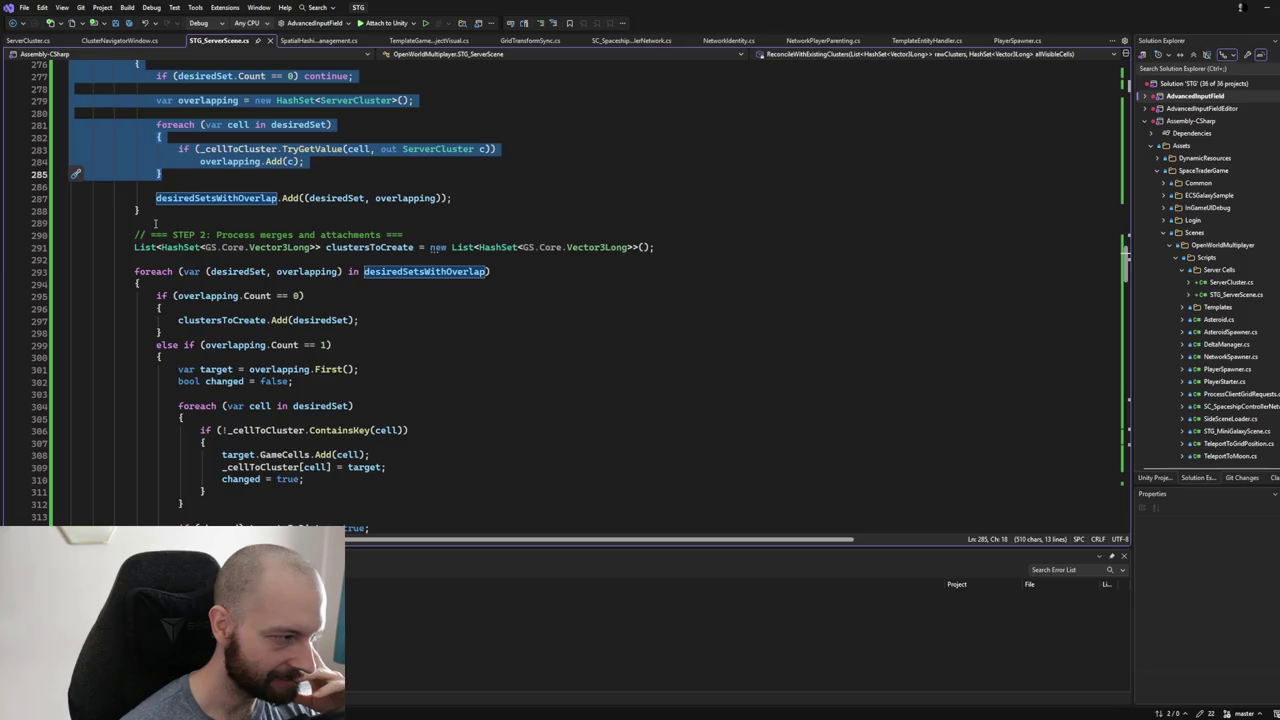
{"action": "mouse_move", "coordinate": [150, 222]}
{"action": "left_mouse_down"}
{"action": "mouse_move", "coordinate": [165, 295]}
{"action": "mouse_move", "coordinate": [213, 358]}
{"action": "mouse_move", "coordinate": [190, 392]}
{"action": "left_mouse_up"}
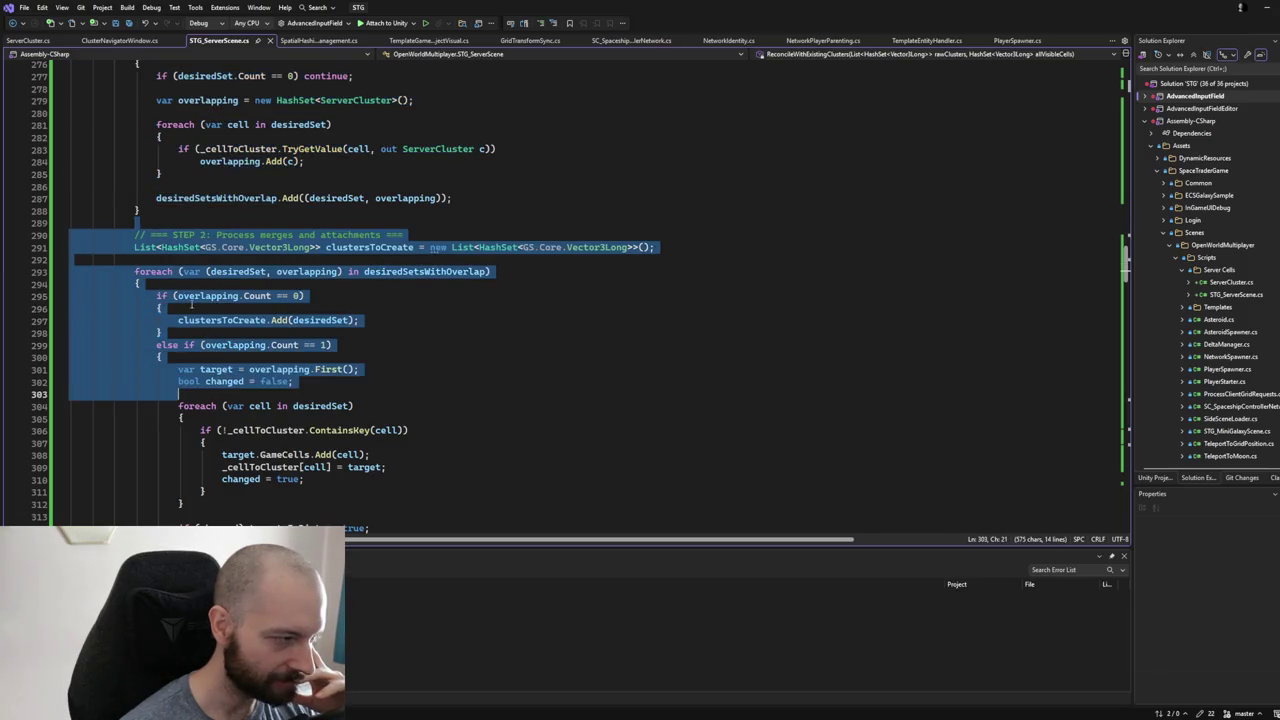
{"action": "scroll", "coordinate": [183, 247], "scroll_direction": "down", "scroll_amount": 2}
{"action": "left_click", "coordinate": [141, 210]}
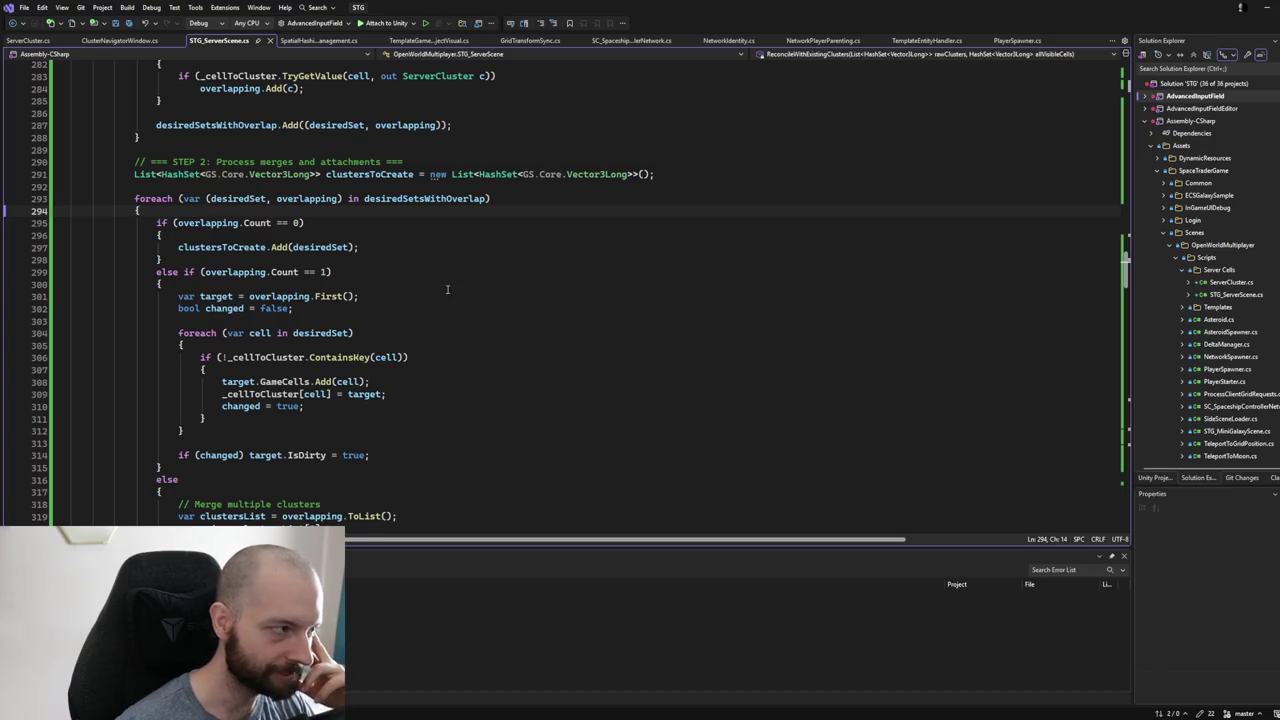
{"action": "scroll", "coordinate": [445, 285], "scroll_direction": "up", "scroll_amount": 4}
{"action": "scroll", "coordinate": [436, 299], "scroll_direction": "up", "scroll_amount": 3}
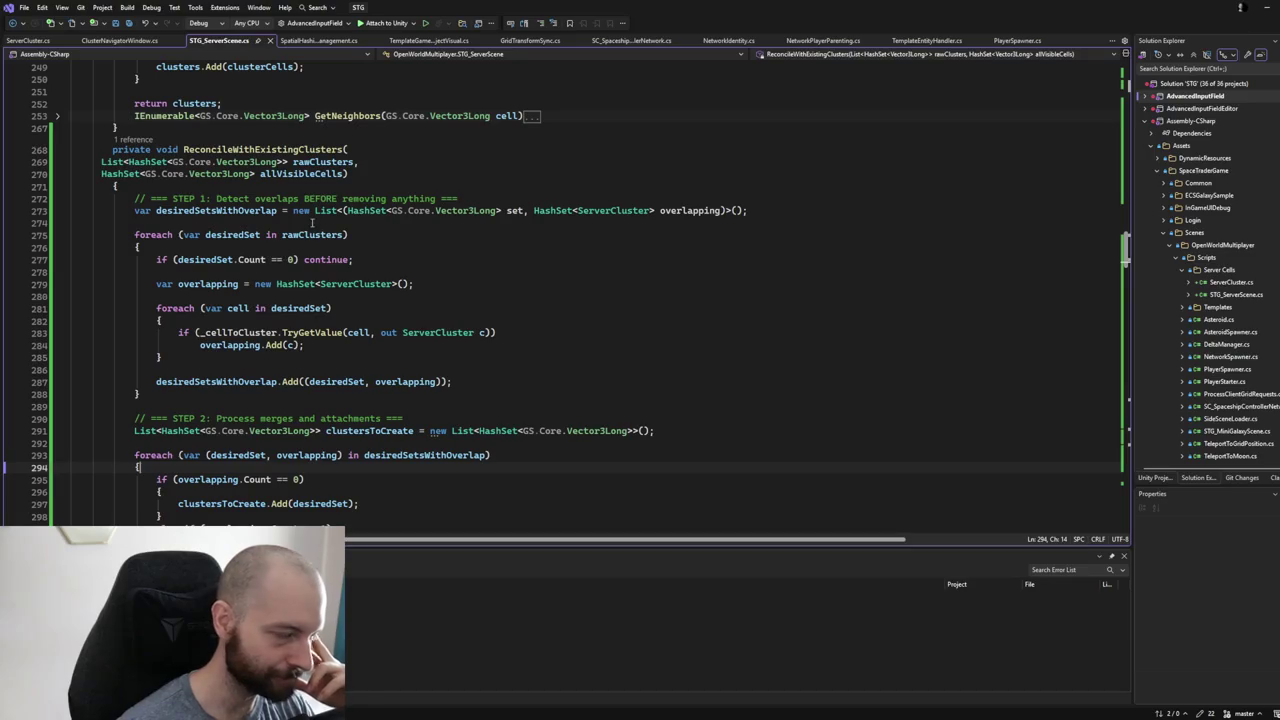
{"action": "scroll", "coordinate": [320, 225], "scroll_direction": "down", "scroll_amount": 2}
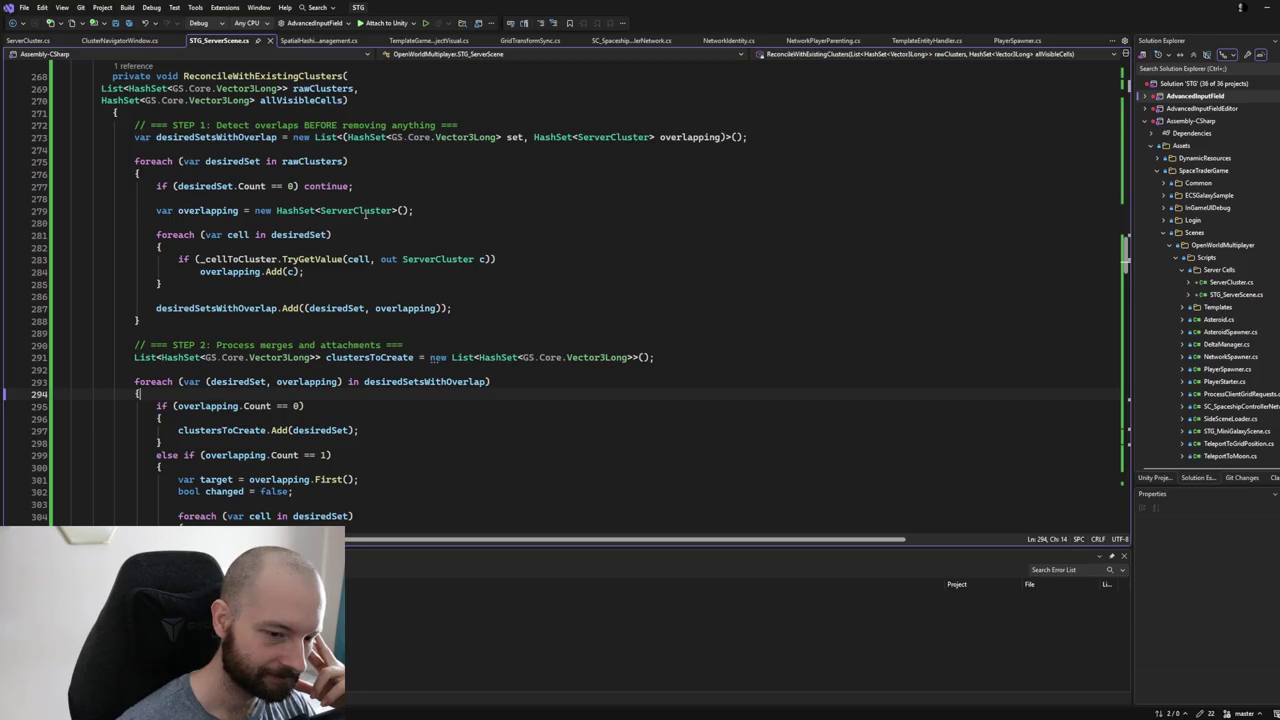
{"action": "scroll", "coordinate": [288, 225], "scroll_direction": "up", "scroll_amount": 1}
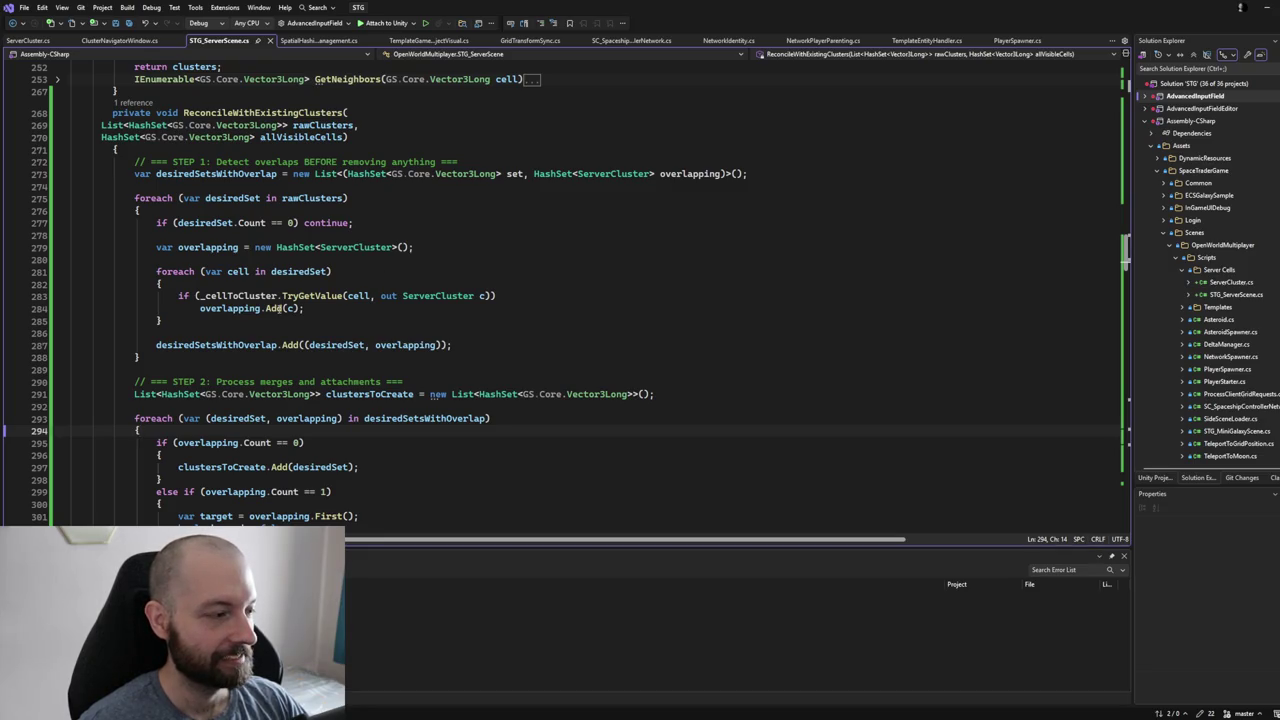
{"action": "scroll", "coordinate": [280, 308], "scroll_direction": "down", "scroll_amount": 1}
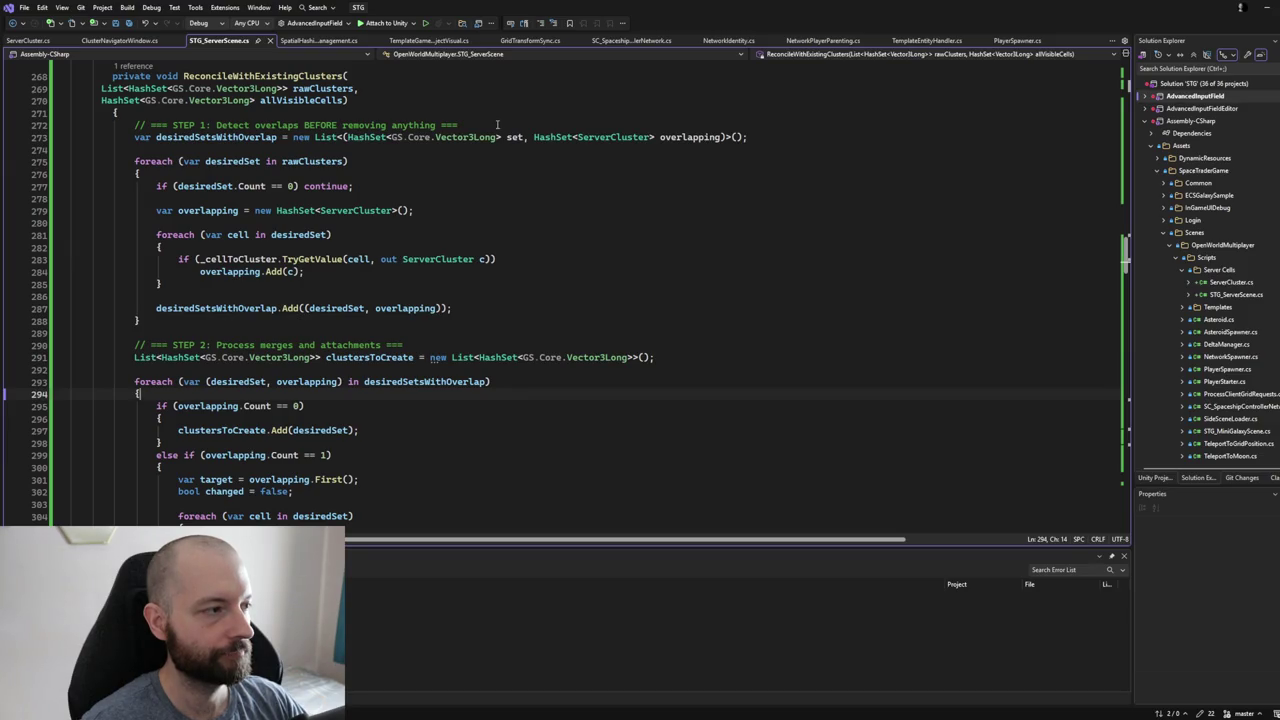
{"action": "left_click", "coordinate": [497, 124]}
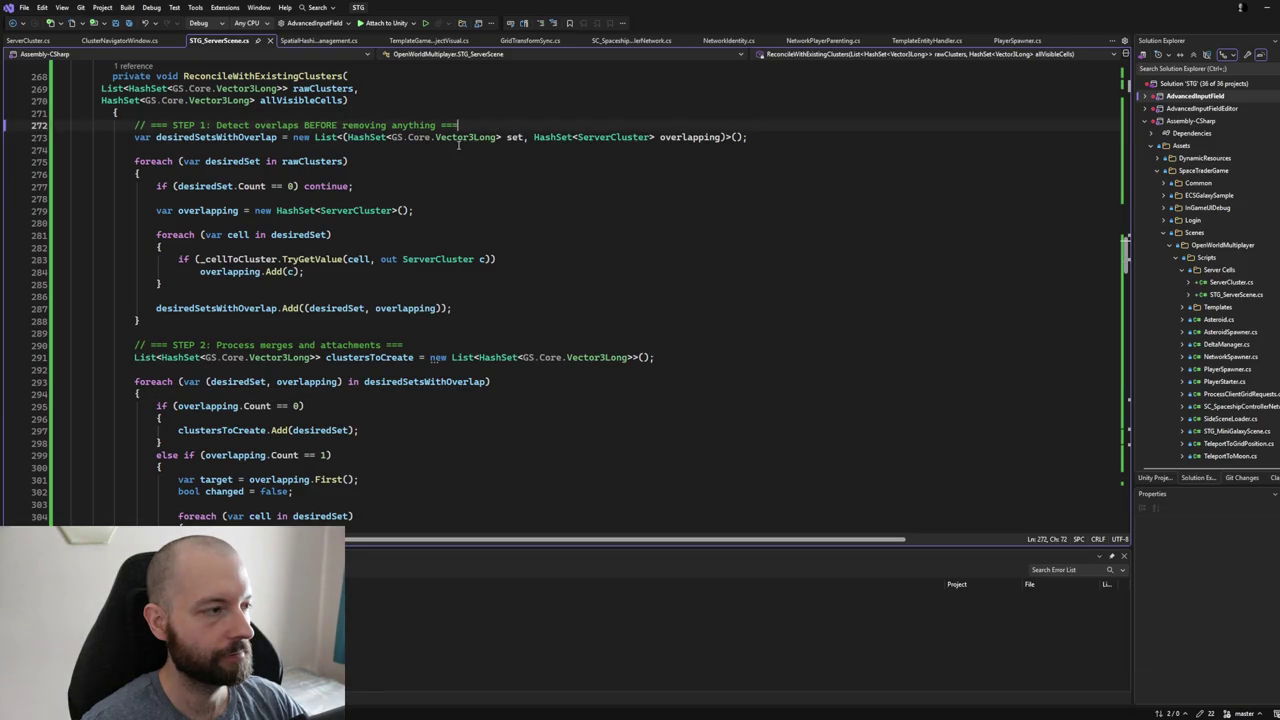
{"action": "left_click", "coordinate": [294, 163]}
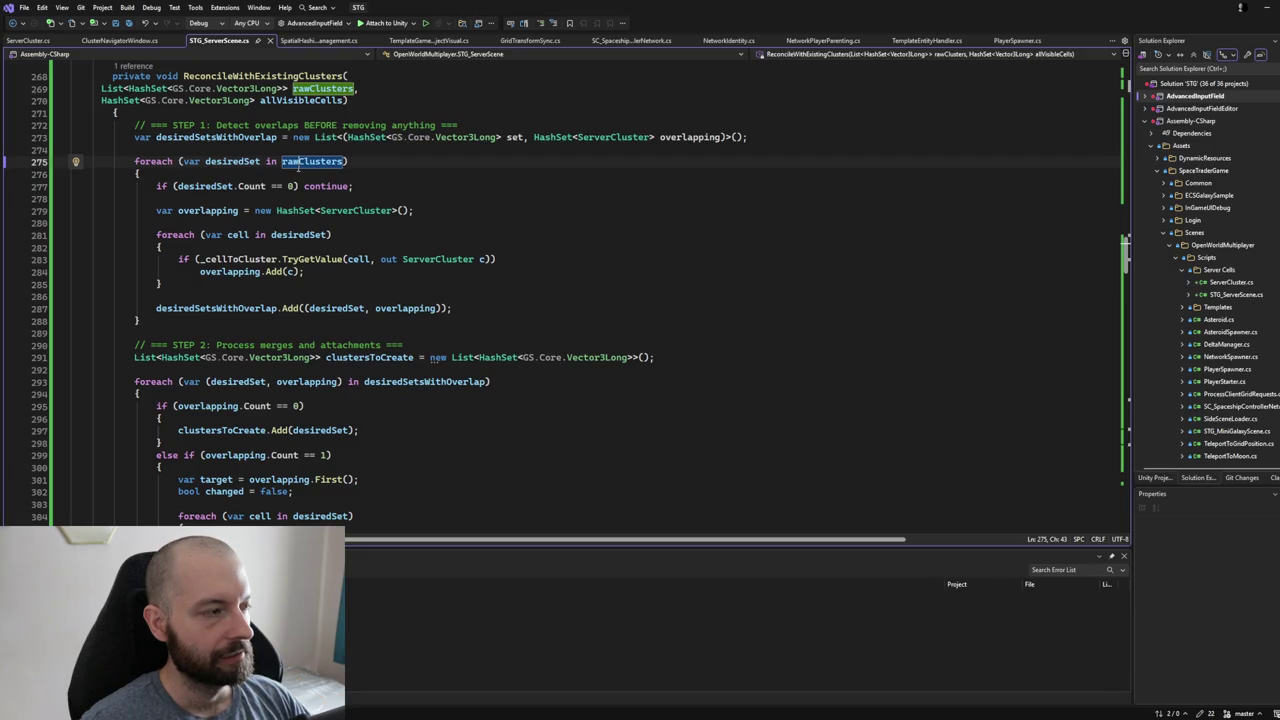
- Scroll back up to UpdateClusterVisuals and collapse its method body
{"action": "scroll", "coordinate": [297, 167], "scroll_direction": "up", "scroll_amount": 3}
{"action": "scroll", "coordinate": [294, 168], "scroll_direction": "up", "scroll_amount": 12}
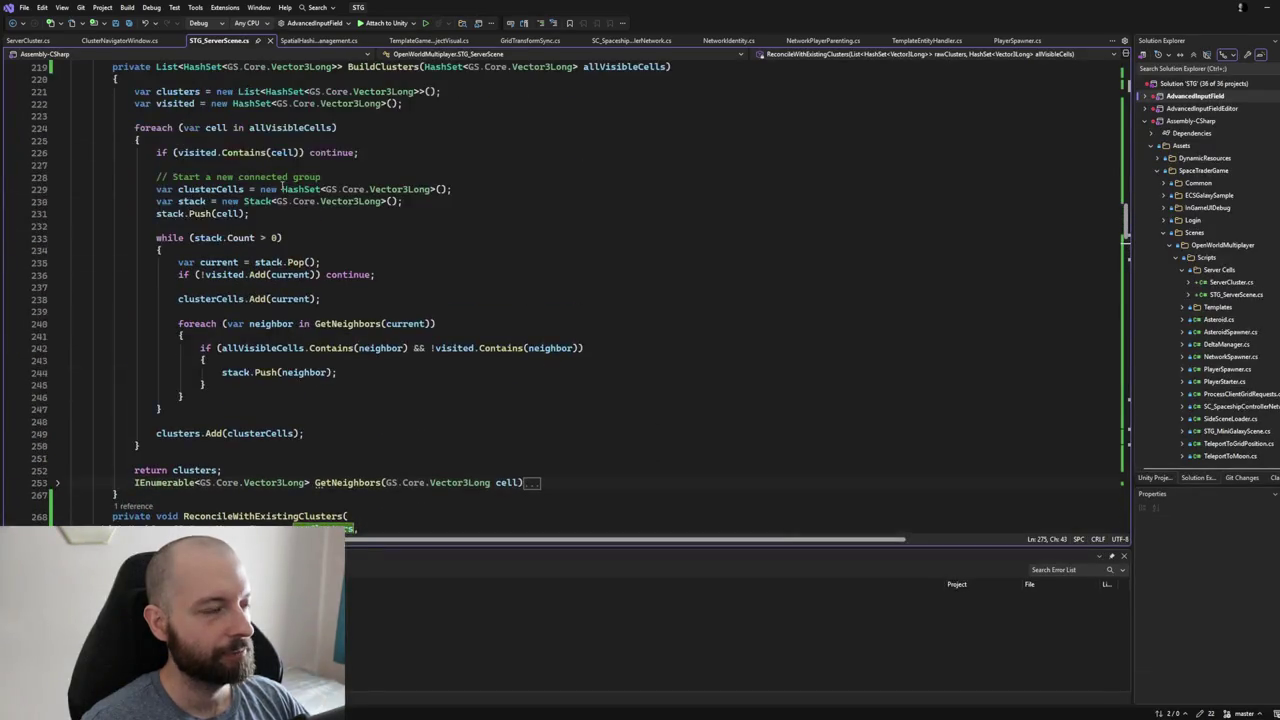
{"action": "scroll", "coordinate": [271, 207], "scroll_direction": "up", "scroll_amount": 12}
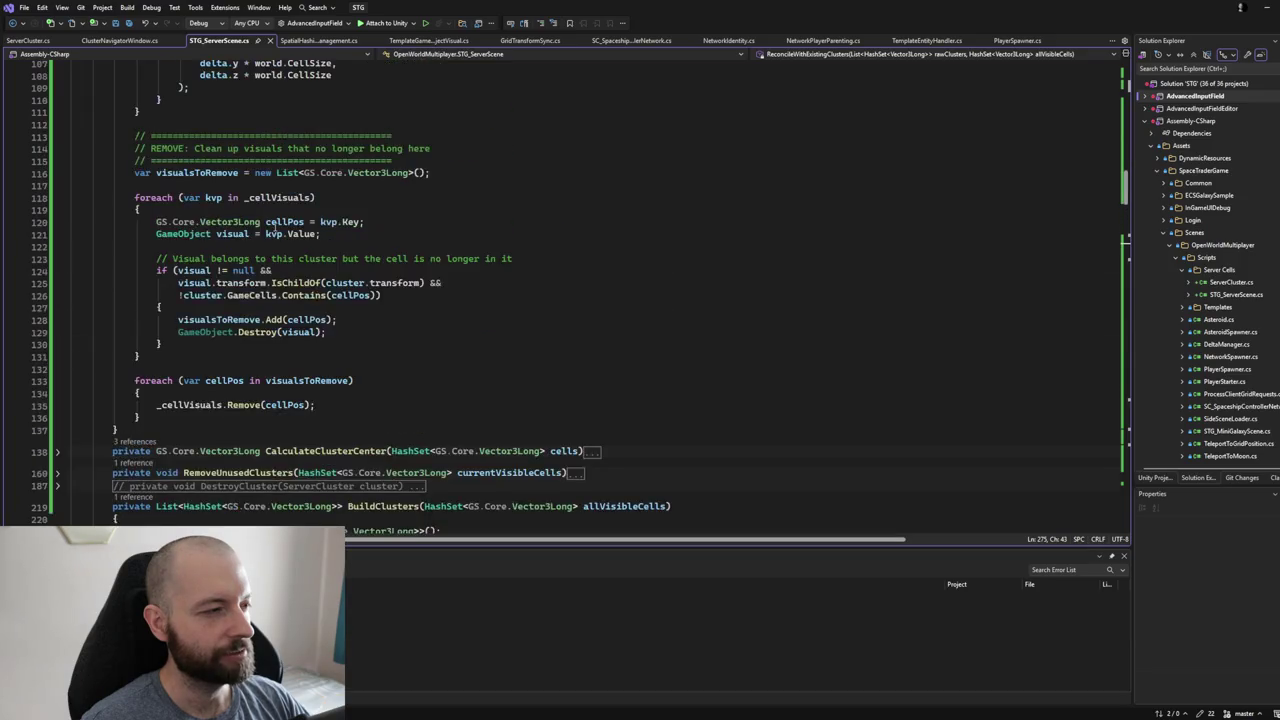
{"action": "scroll", "coordinate": [291, 246], "scroll_direction": "up", "scroll_amount": 8}
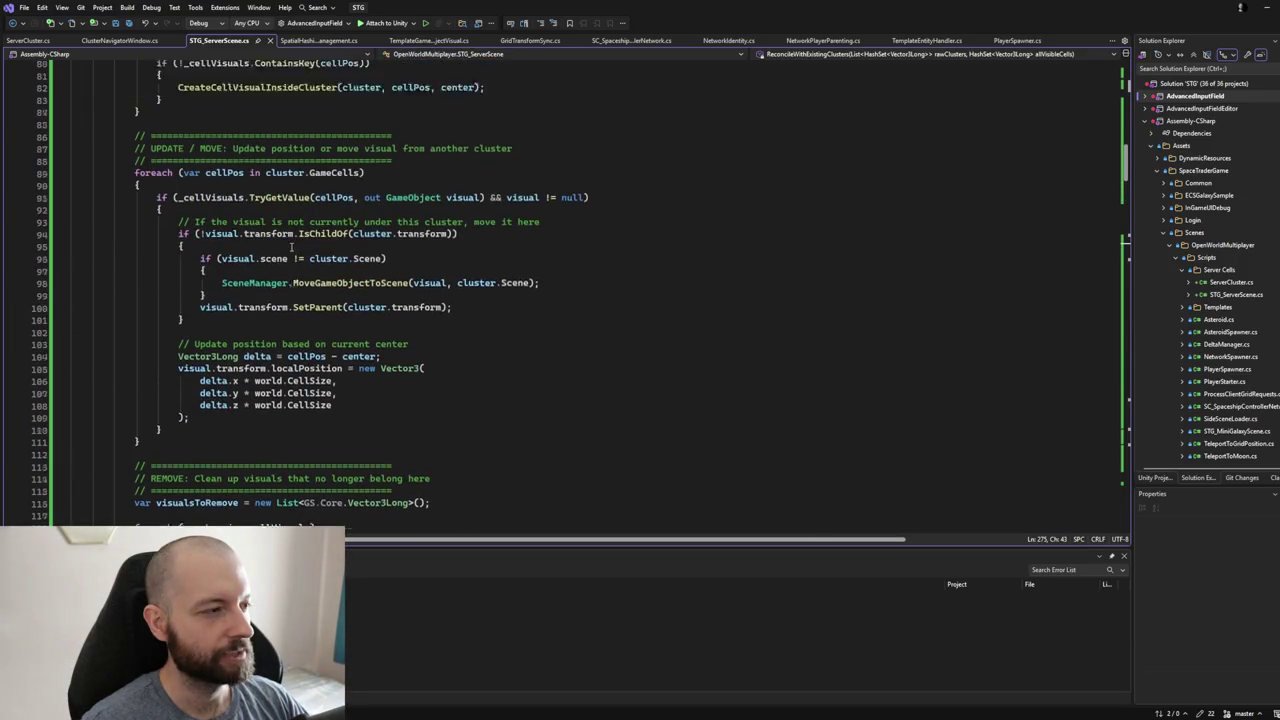
{"action": "scroll", "coordinate": [290, 246], "scroll_direction": "up", "scroll_amount": 3}
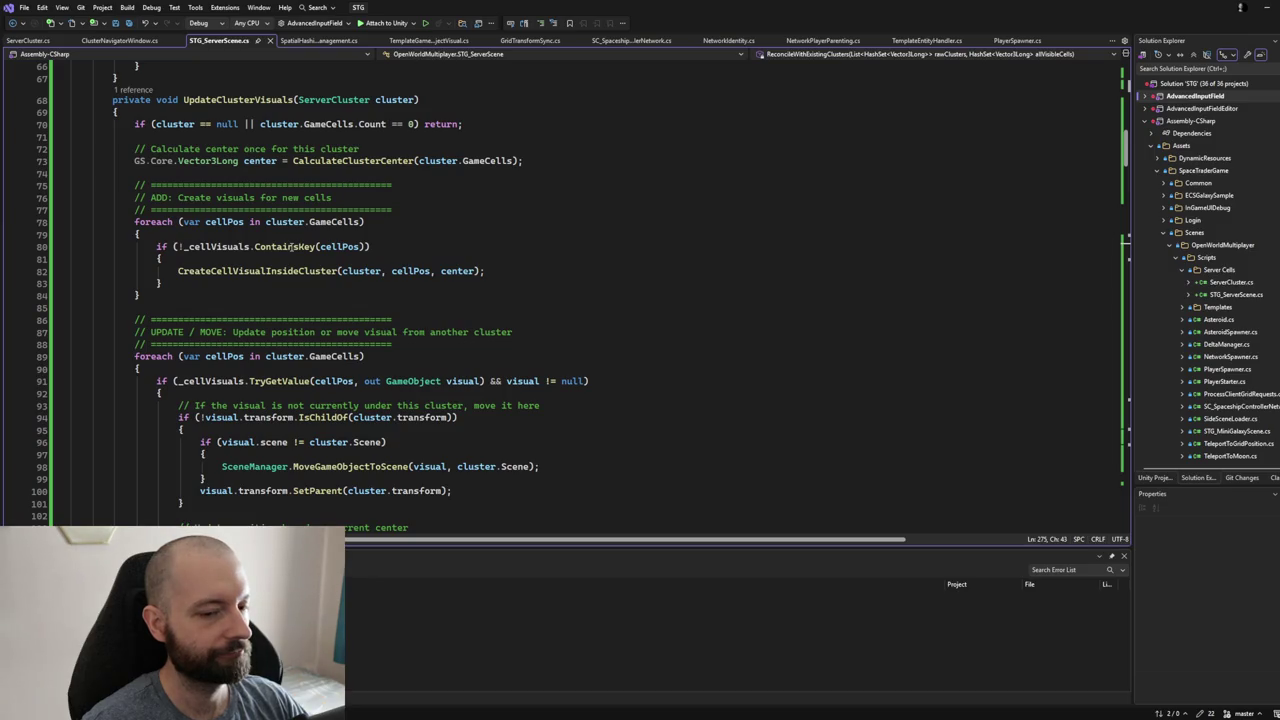
{"action": "scroll", "coordinate": [291, 246], "scroll_direction": "up", "scroll_amount": 3}
{"action": "scroll", "coordinate": [291, 246], "scroll_direction": "up", "scroll_amount": 3}
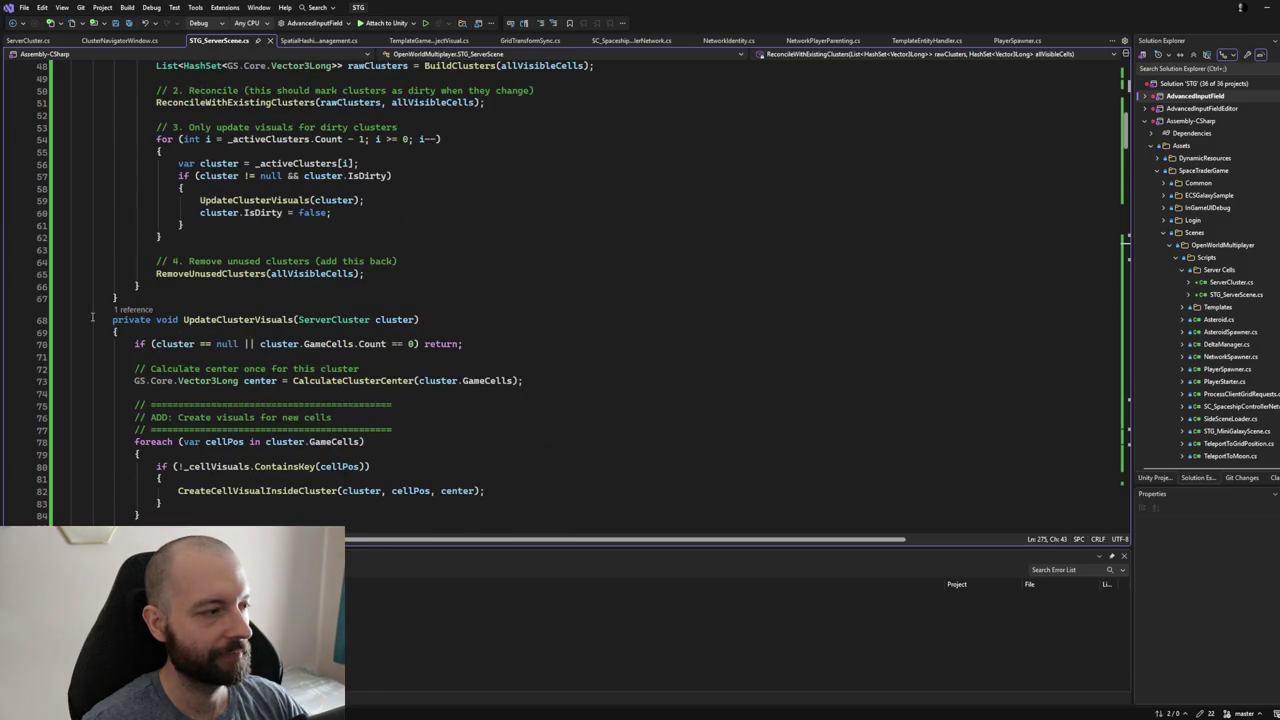
{"action": "left_click", "coordinate": [57, 320]}
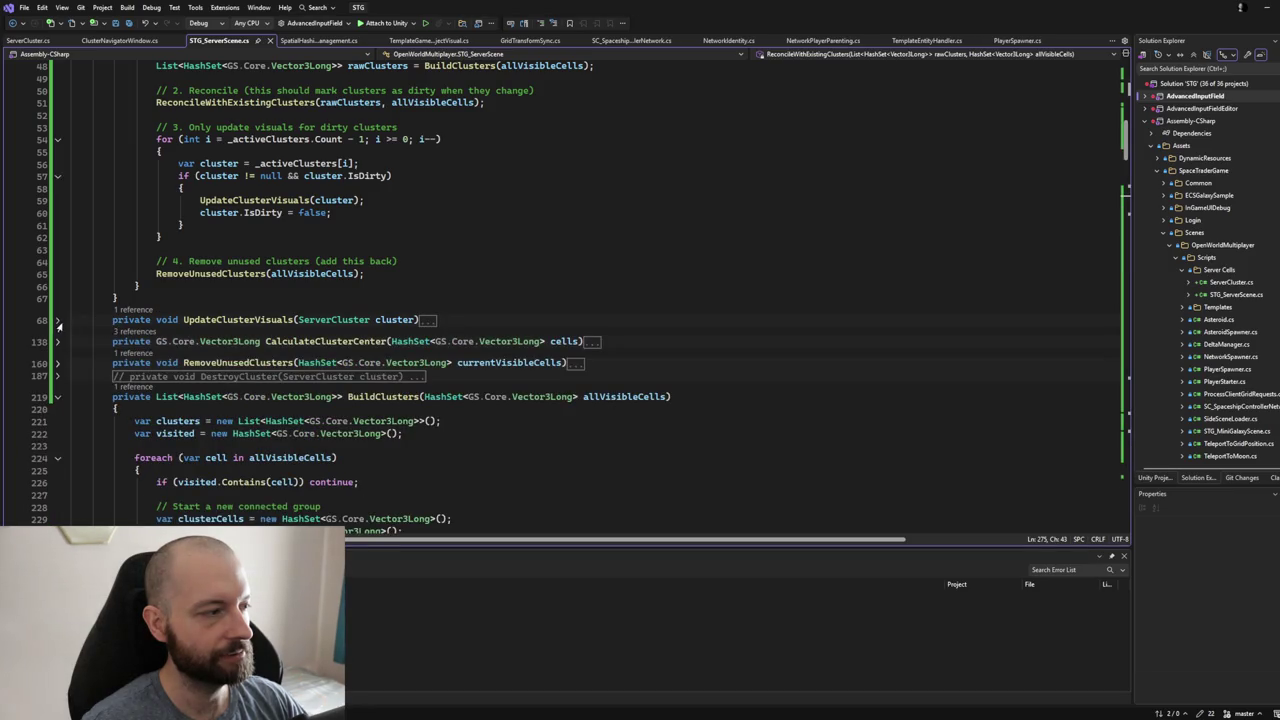
- Expand UpdateClusterVisuals again and select the whole method
{"action": "scroll", "coordinate": [117, 287], "scroll_direction": "up", "scroll_amount": 5}
{"action": "scroll", "coordinate": [117, 287], "scroll_direction": "up", "scroll_amount": 3}
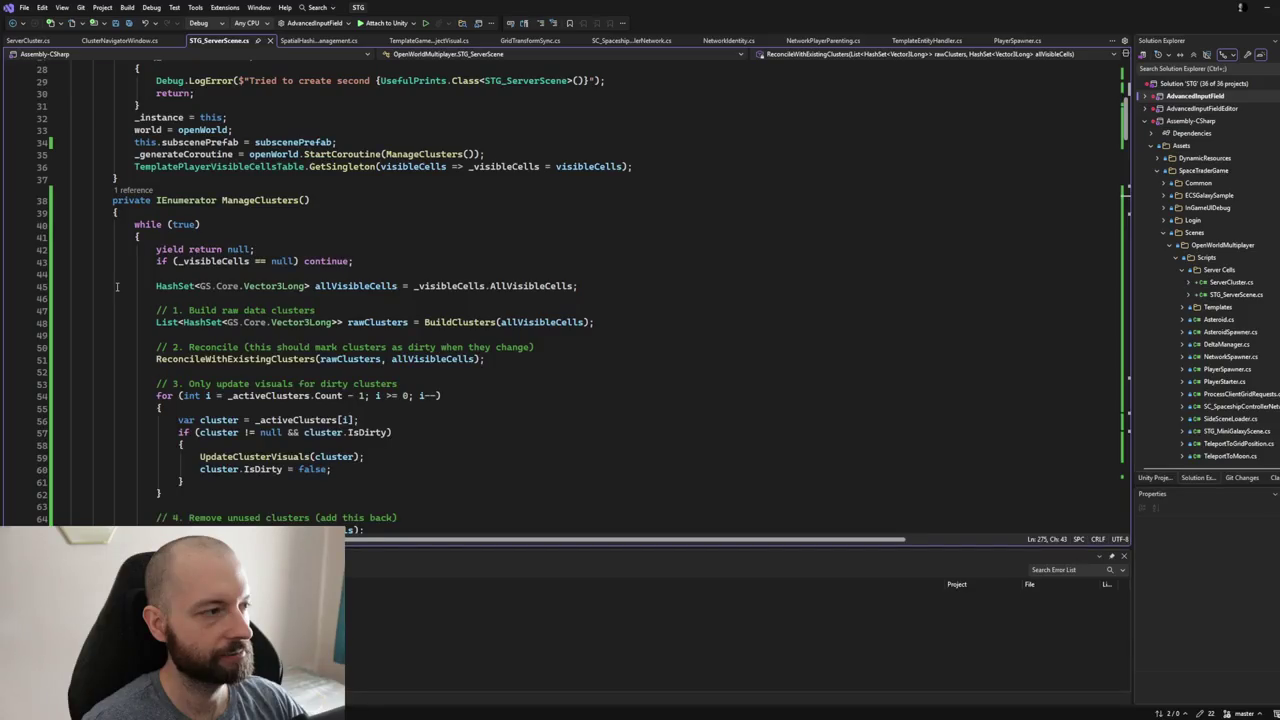
{"action": "scroll", "coordinate": [117, 287], "scroll_direction": "down", "scroll_amount": 10}
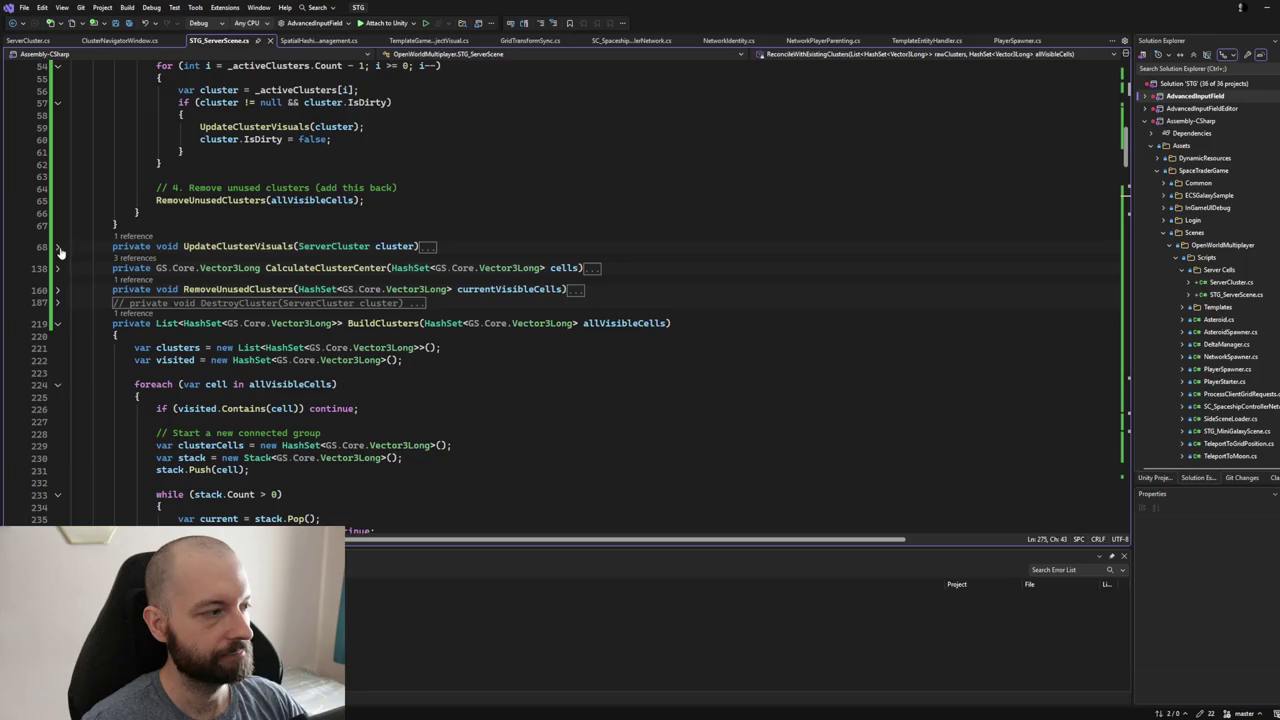
{"action": "left_click", "coordinate": [58, 247]}
{"action": "scroll", "coordinate": [125, 248], "scroll_direction": "down", "scroll_amount": 4}
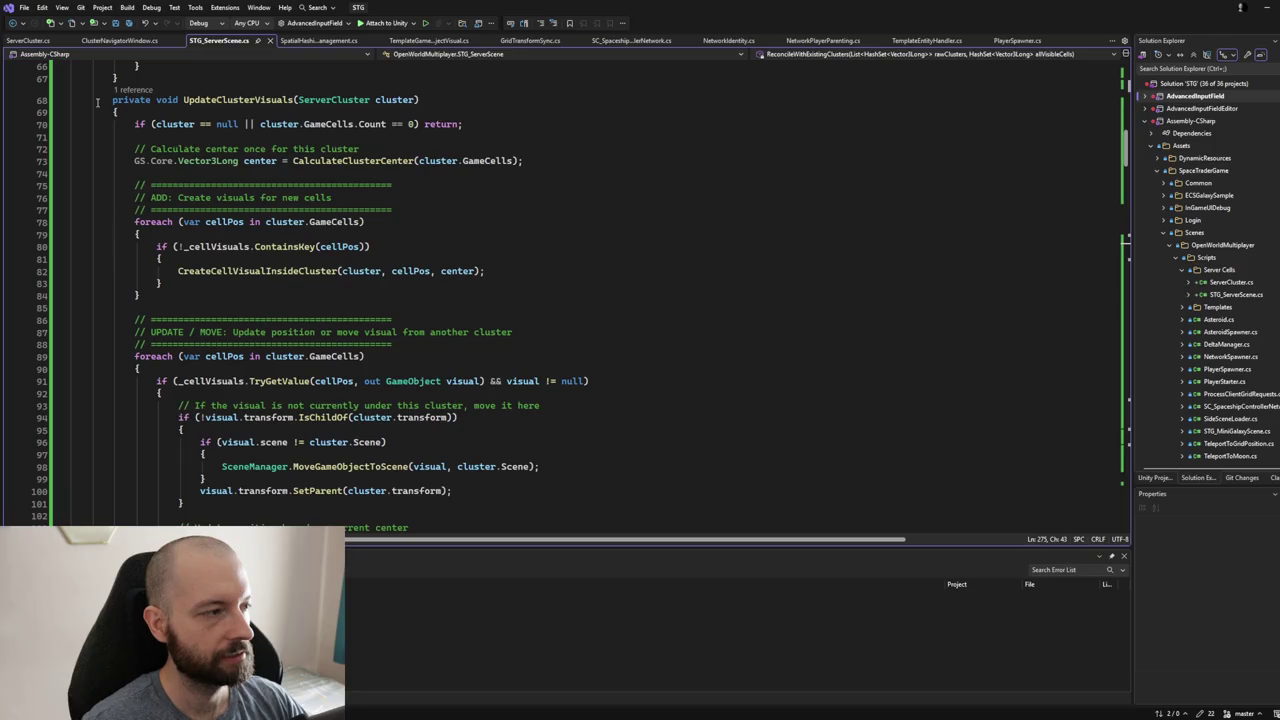
{"action": "mouse_move", "coordinate": [101, 101]}
{"action": "left_mouse_down"}
{"action": "mouse_move", "coordinate": [160, 515]}
{"action": "mouse_move", "coordinate": [304, 411]}
{"action": "mouse_move", "coordinate": [220, 500]}
{"action": "mouse_move", "coordinate": [260, 520]}
{"action": "mouse_move", "coordinate": [297, 437]}
{"action": "left_mouse_up"}
- Cut UpdateClusterVisuals and mark the spot below CreateCluster for it
{"action": "key", "text": "Delete"}
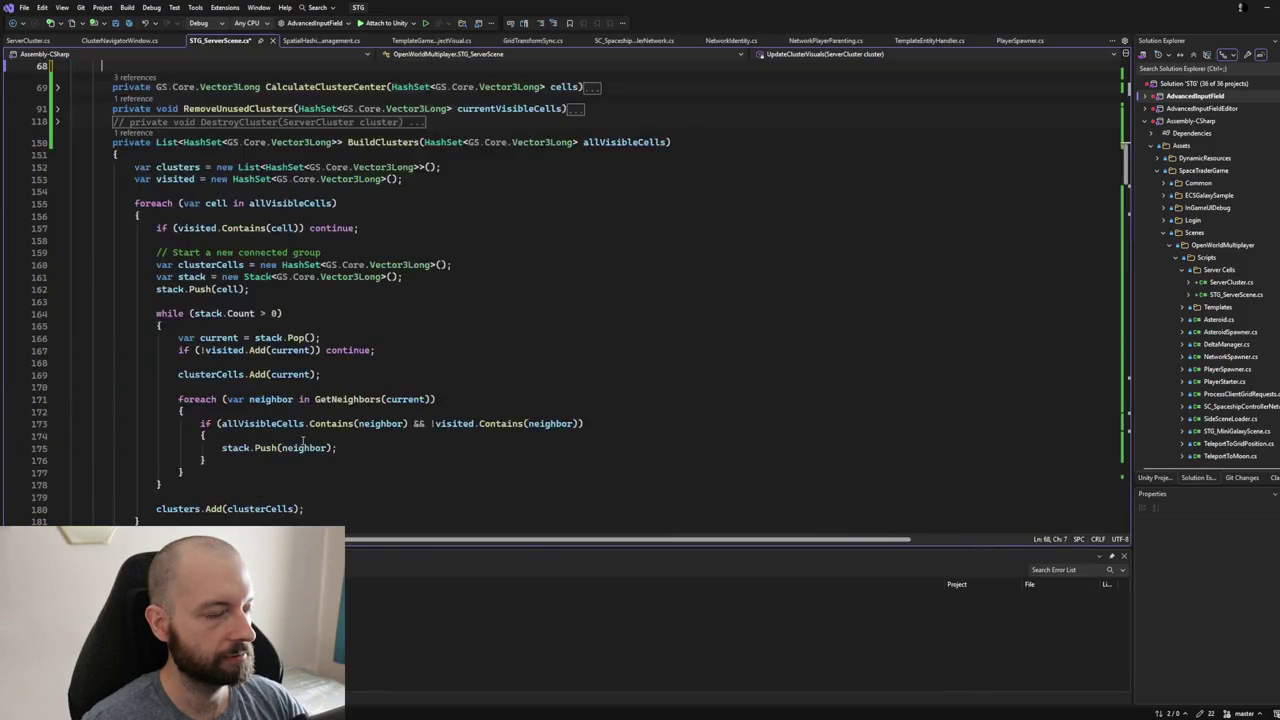
{"action": "scroll", "coordinate": [300, 443], "scroll_direction": "down", "scroll_amount": 20}
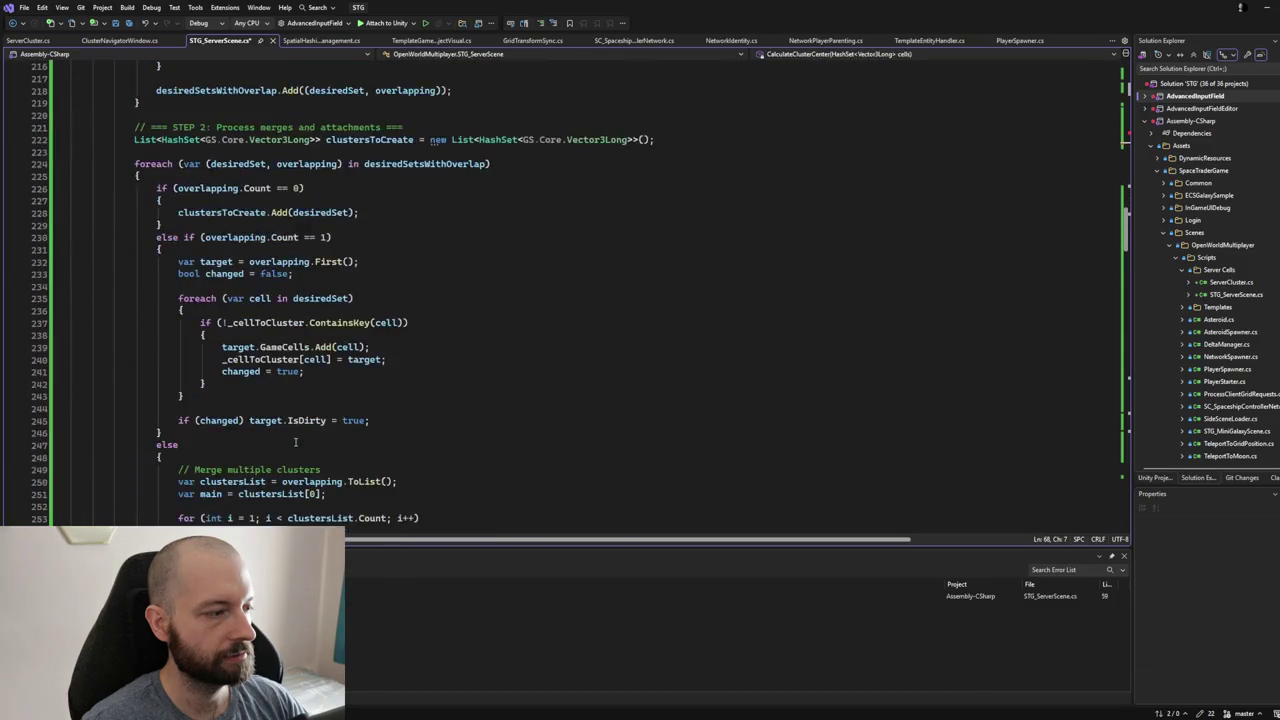
{"action": "scroll", "coordinate": [295, 443], "scroll_direction": "down", "scroll_amount": 20}
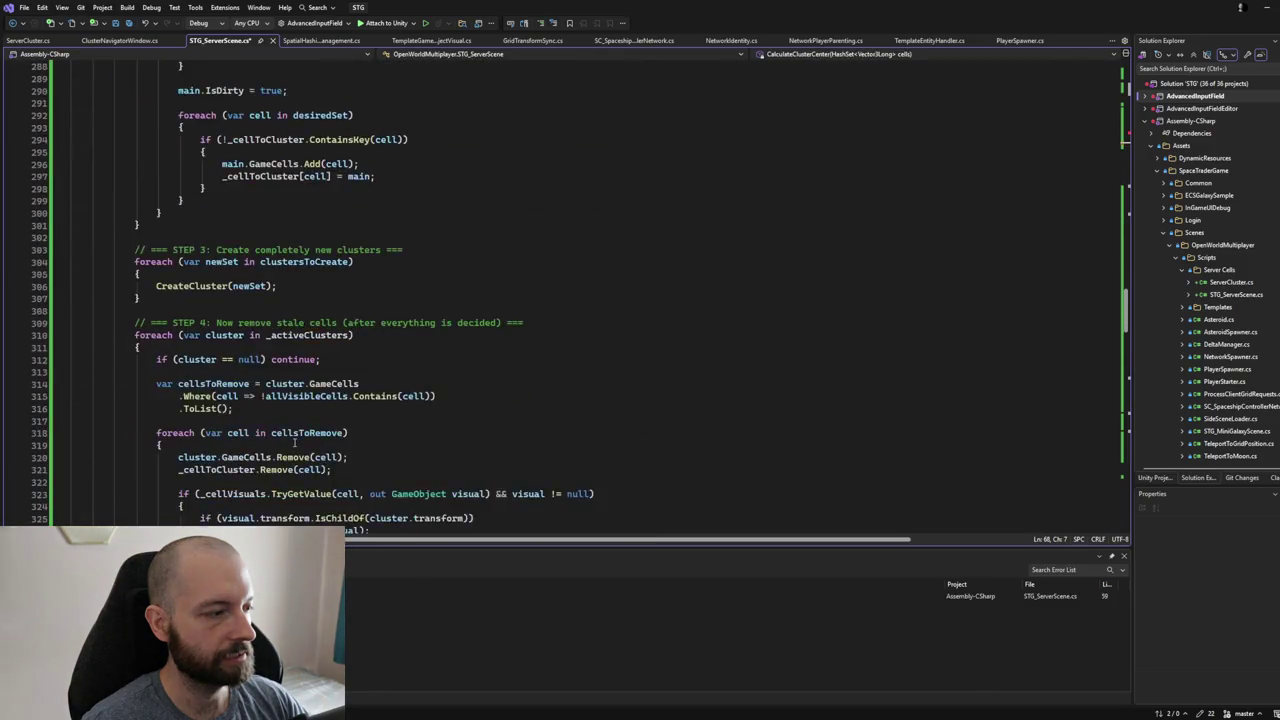
{"action": "scroll", "coordinate": [295, 443], "scroll_direction": "down", "scroll_amount": 8}
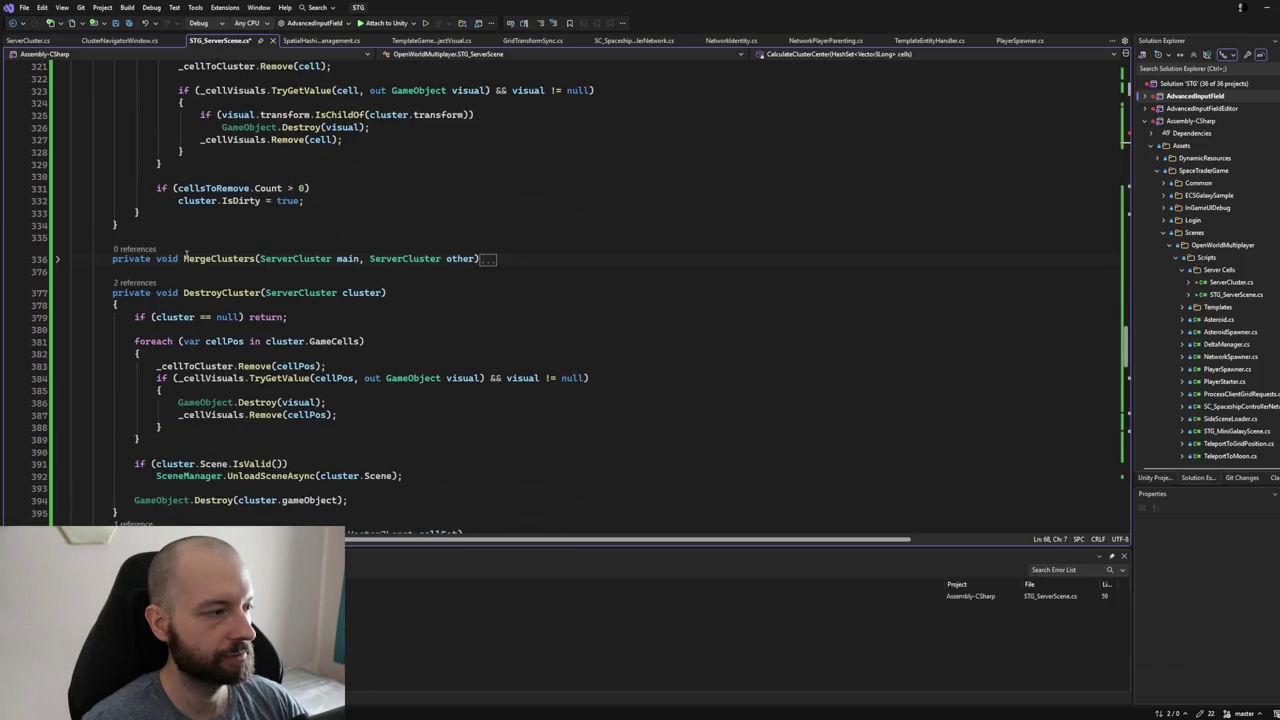
{"action": "scroll", "coordinate": [184, 256], "scroll_direction": "down", "scroll_amount": 20}
{"action": "scroll", "coordinate": [155, 298], "scroll_direction": "down", "scroll_amount": 8}
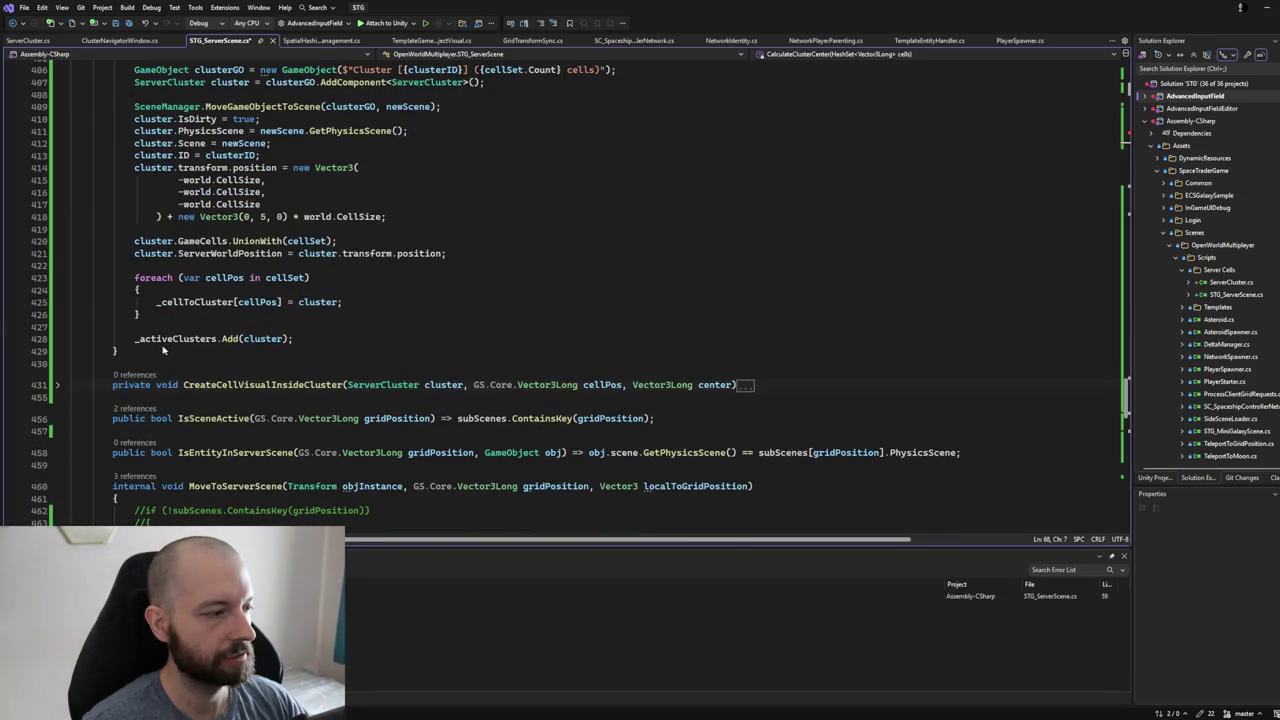
{"action": "left_click", "coordinate": [133, 363]}
- Fold the moved UpdateClusterVisuals method and place the caret after CreateCluster's closing brace
{"action": "scroll", "coordinate": [180, 300], "scroll_direction": "down", "scroll_amount": 15}
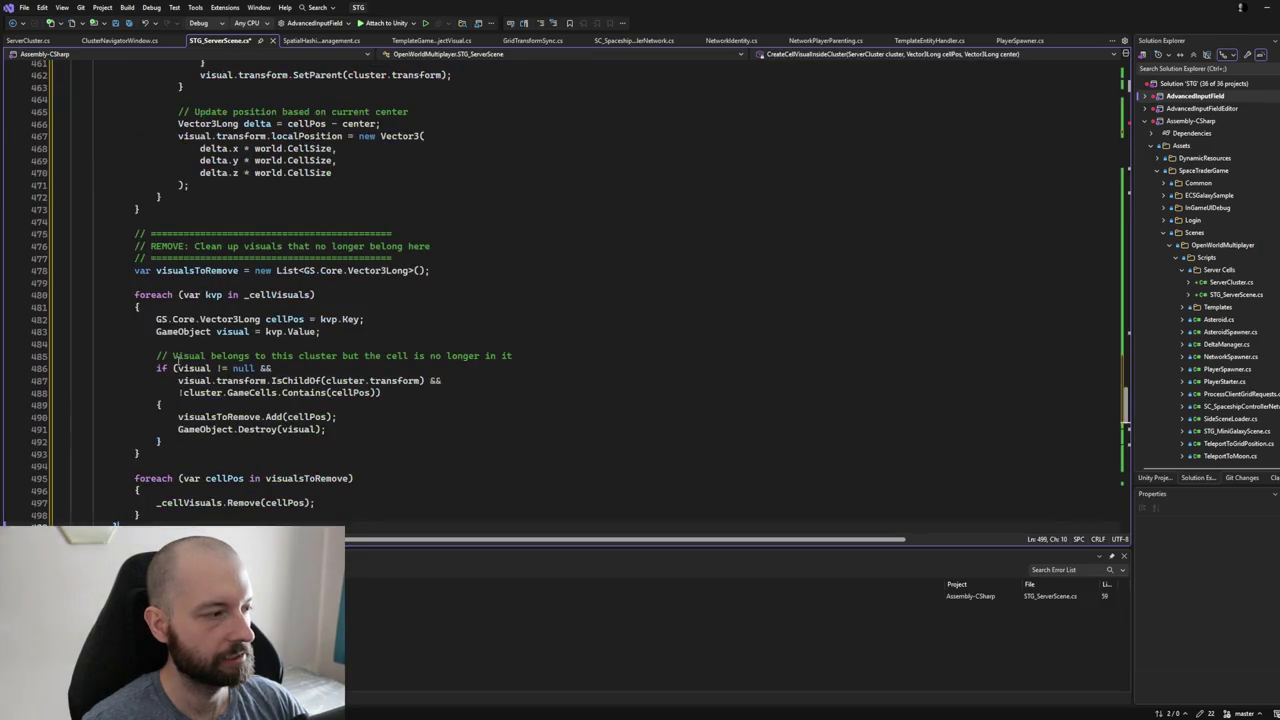
{"action": "scroll", "coordinate": [203, 350], "scroll_direction": "up", "scroll_amount": 15}
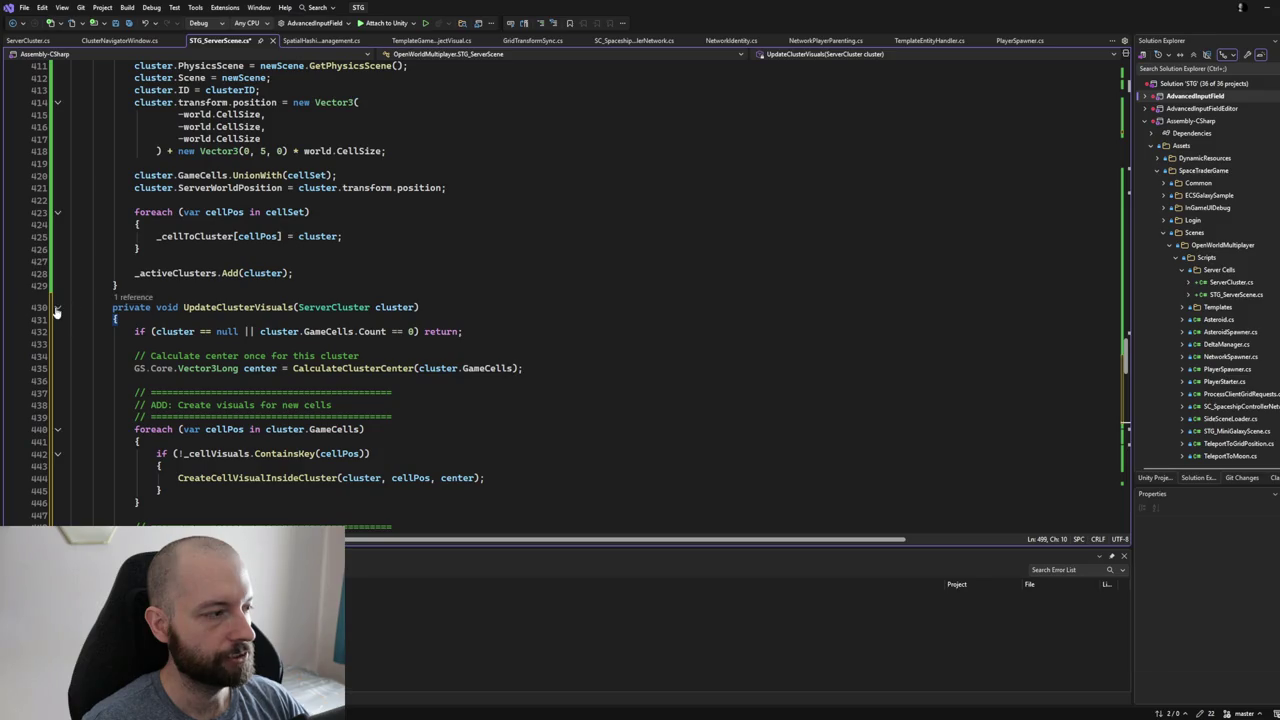
{"action": "left_click", "coordinate": [57, 307]}
{"action": "left_click", "coordinate": [165, 273]}
{"action": "left_click", "coordinate": [149, 288]}
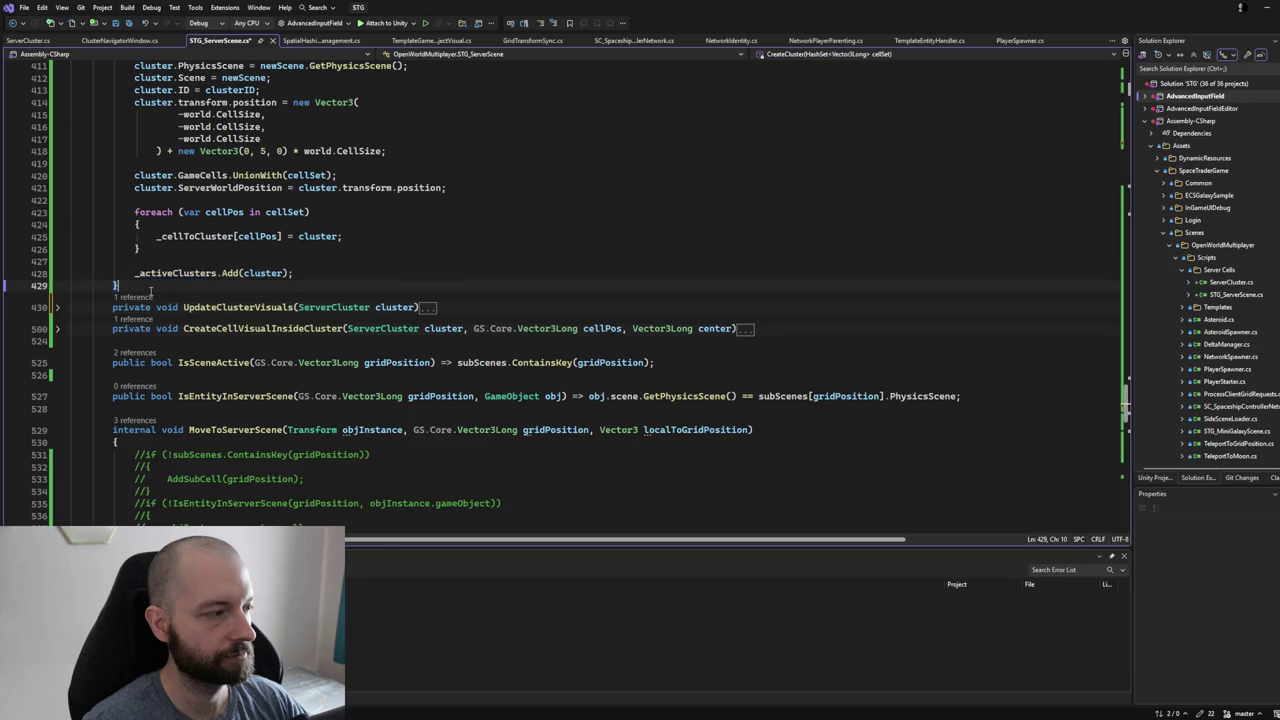
- Wrap the visual methods in a '#region Visual' ... '#endregion' block
{"action": "key", "text": "Return"}
{"action": "type", "text": "#region Visual"}
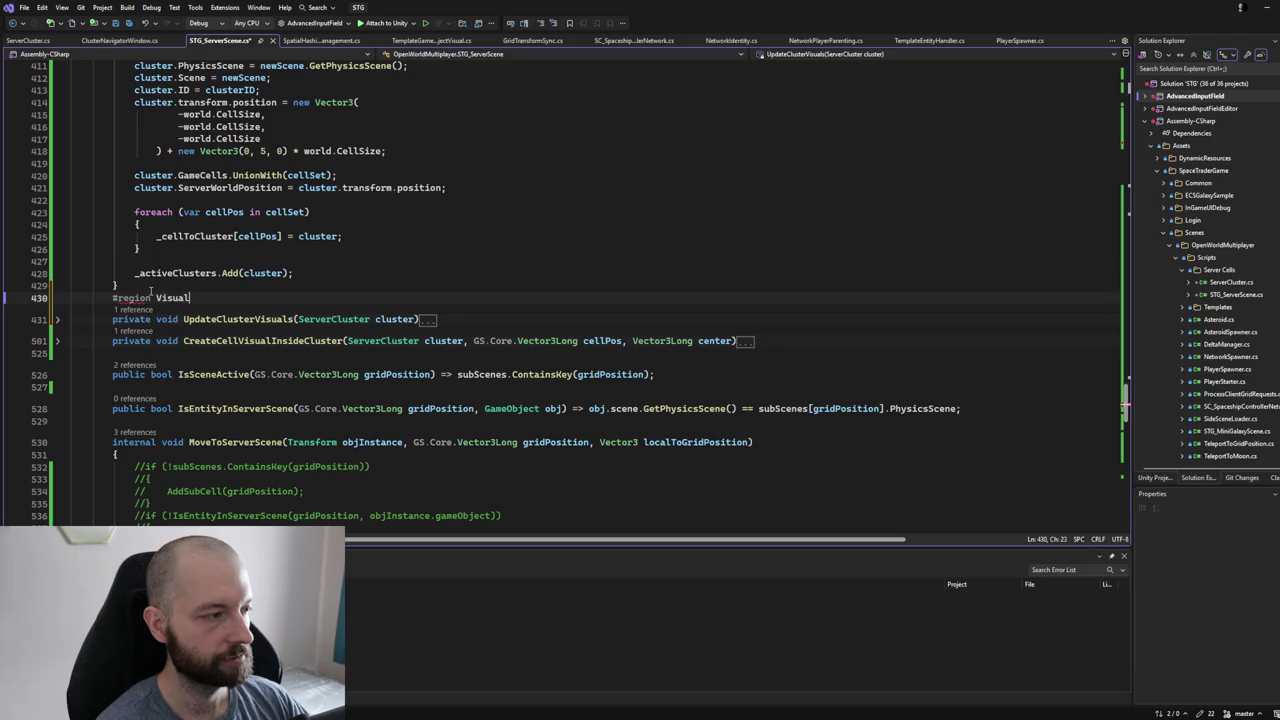
{"action": "key", "text": "Down"}
{"action": "key", "text": "Down"}
{"action": "key", "text": "Down"}
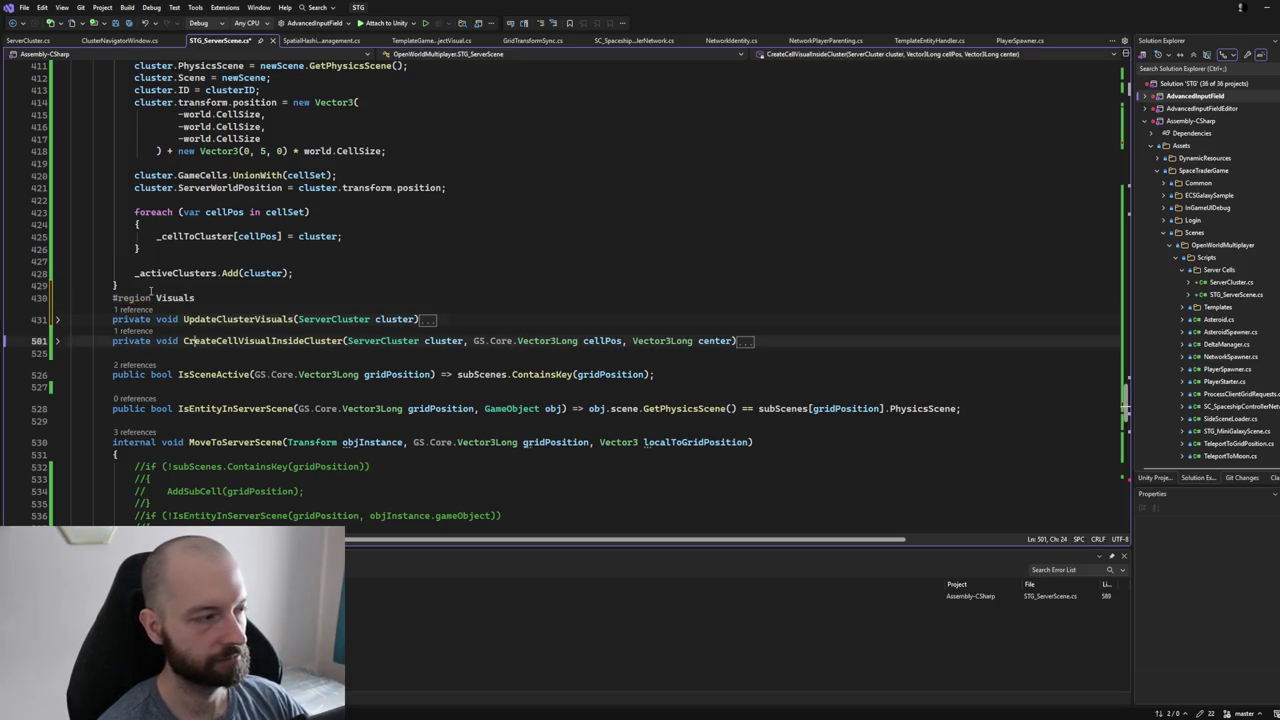
{"action": "type", "text": "#end"}
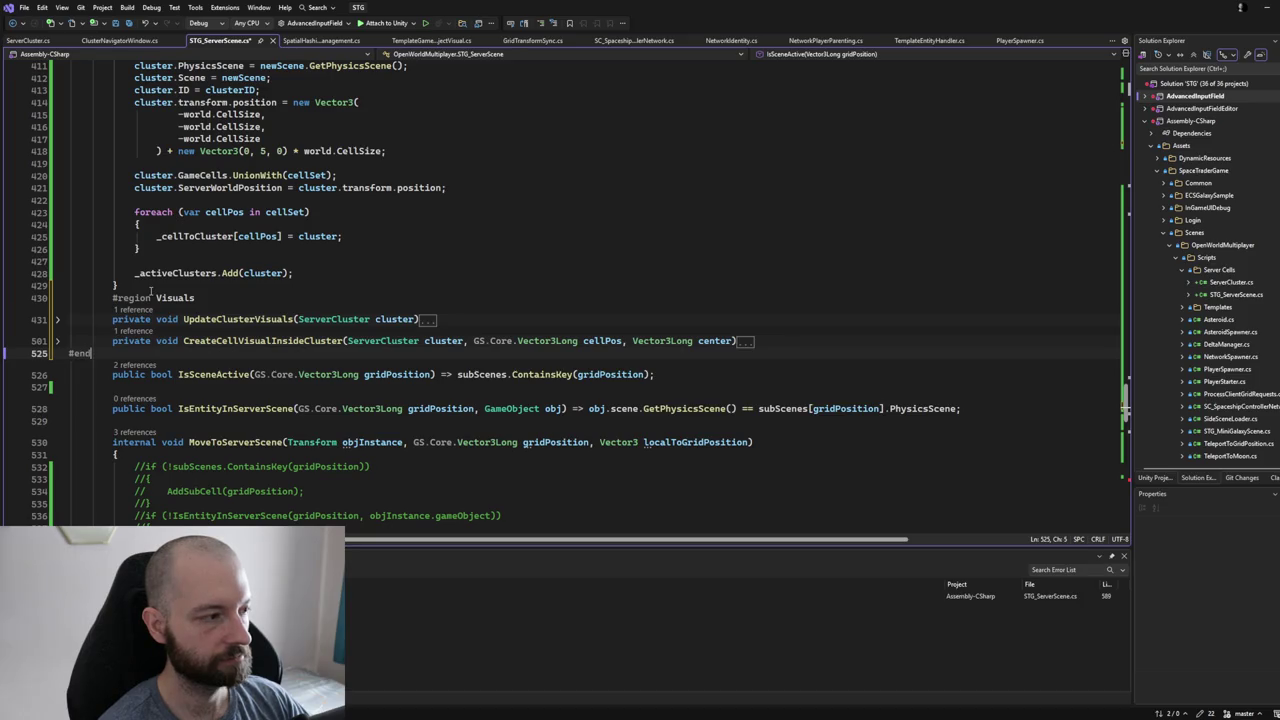
{"action": "key", "text": "Tab"}
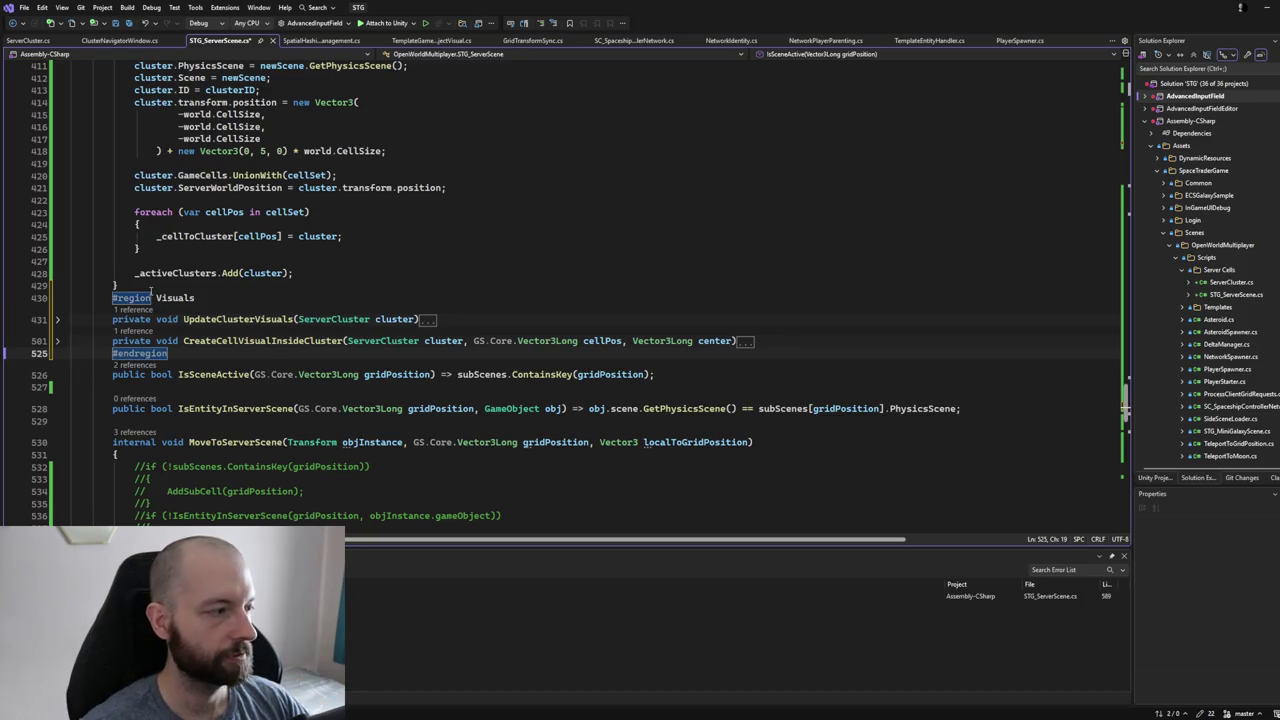
- Select the whole CreateCluster method
{"action": "scroll", "coordinate": [677, 434], "scroll_direction": "up", "scroll_amount": 6}
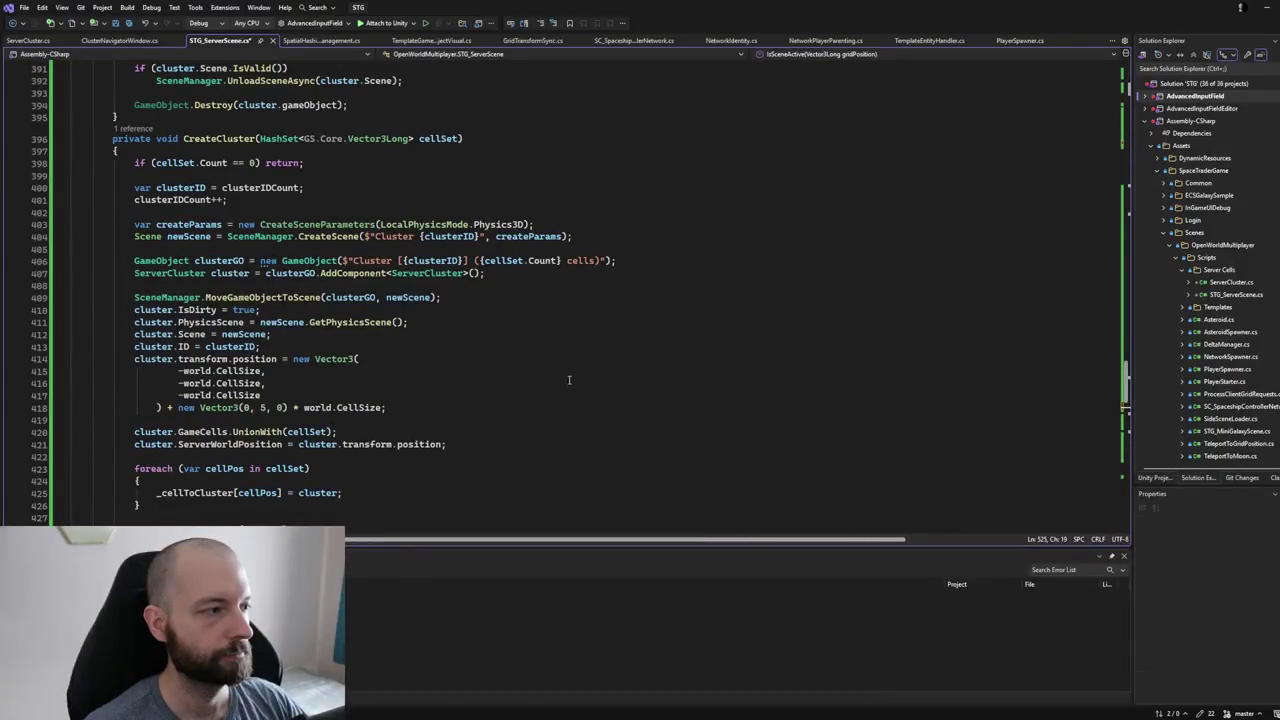
{"action": "scroll", "coordinate": [677, 434], "scroll_direction": "down", "scroll_amount": 2}
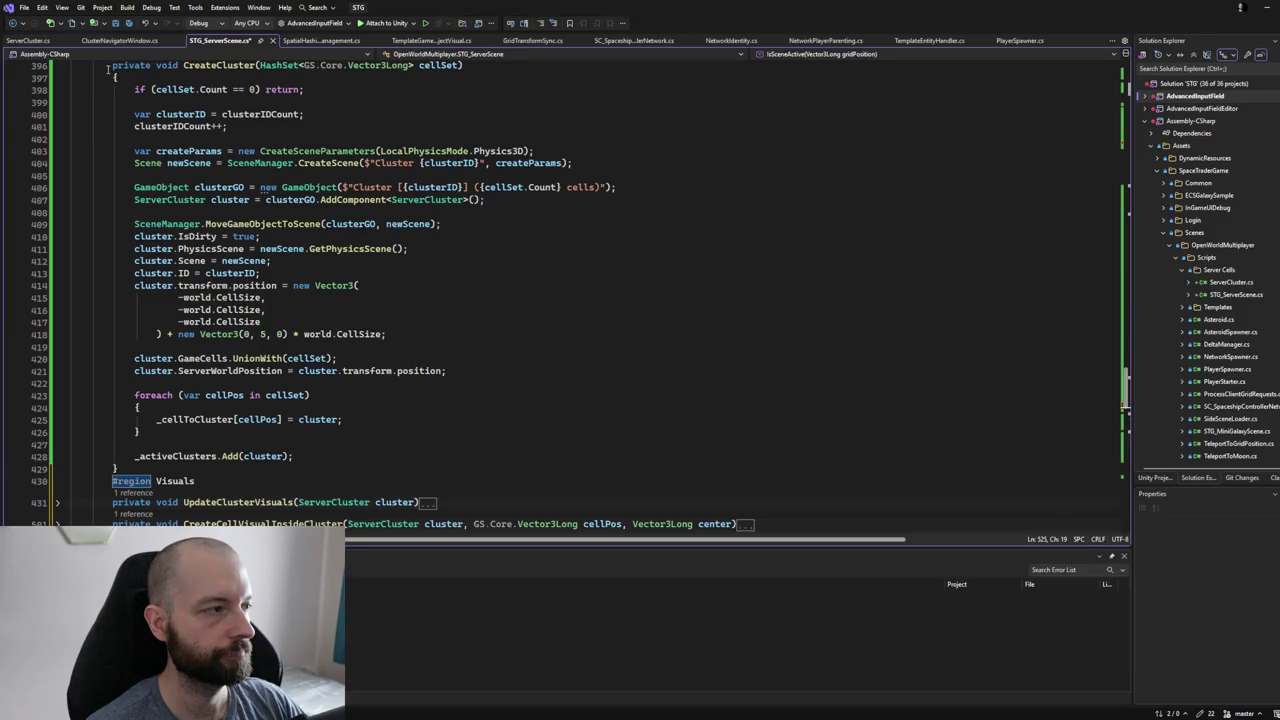
{"action": "mouse_move", "coordinate": [108, 68]}
{"action": "left_mouse_down"}
{"action": "mouse_move", "coordinate": [150, 482]}
{"action": "mouse_move", "coordinate": [157, 469]}
{"action": "left_mouse_up"}
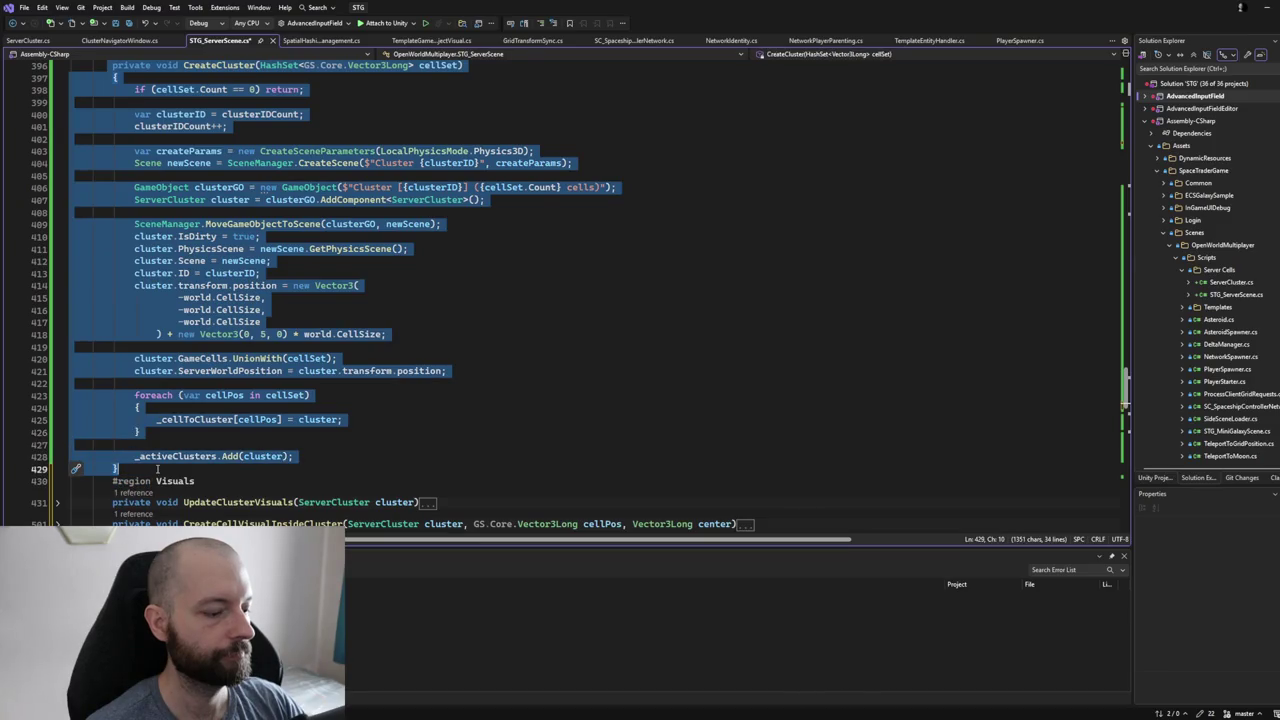
- Move CreateCluster under the Visuals region heading and collapse the region
{"action": "key", "text": "ctrl+x"}
{"action": "left_click", "coordinate": [219, 87]}
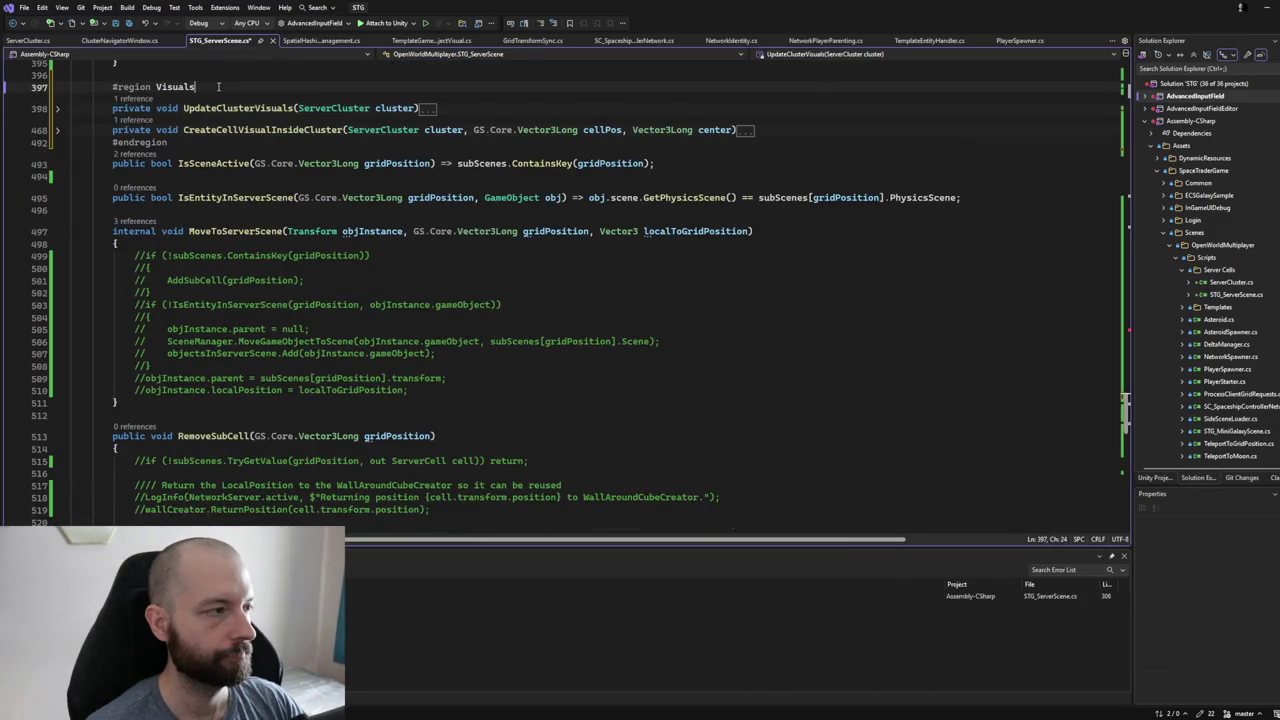
{"action": "key", "text": "ctrl+v"}
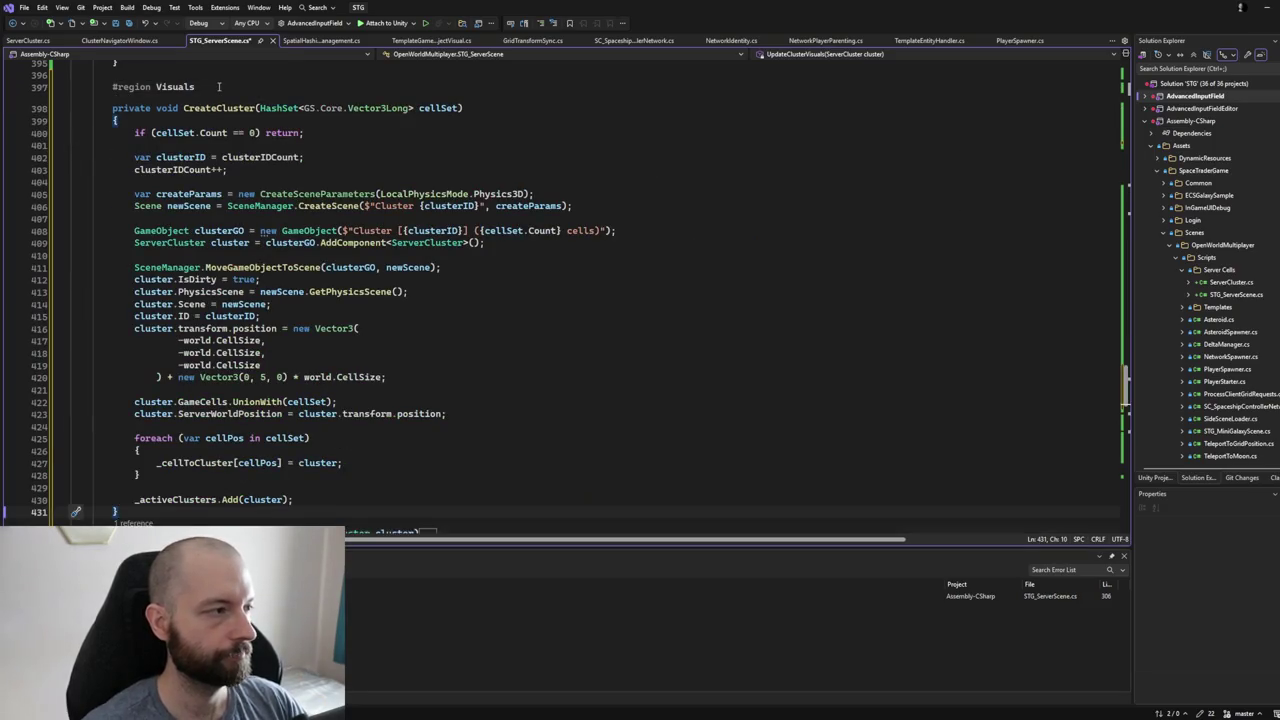
{"action": "left_click", "coordinate": [57, 87]}
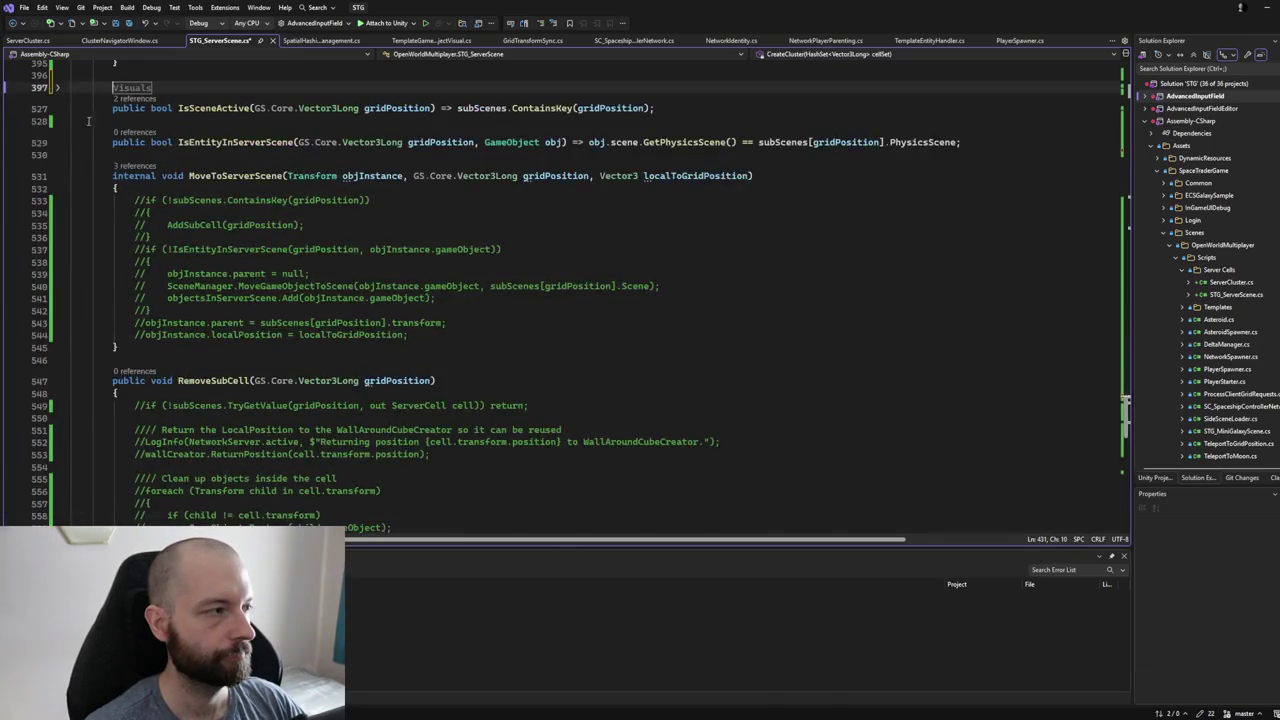
{"action": "scroll", "coordinate": [107, 216], "scroll_direction": "up", "scroll_amount": 4}
{"action": "scroll", "coordinate": [107, 216], "scroll_direction": "up", "scroll_amount": 3}
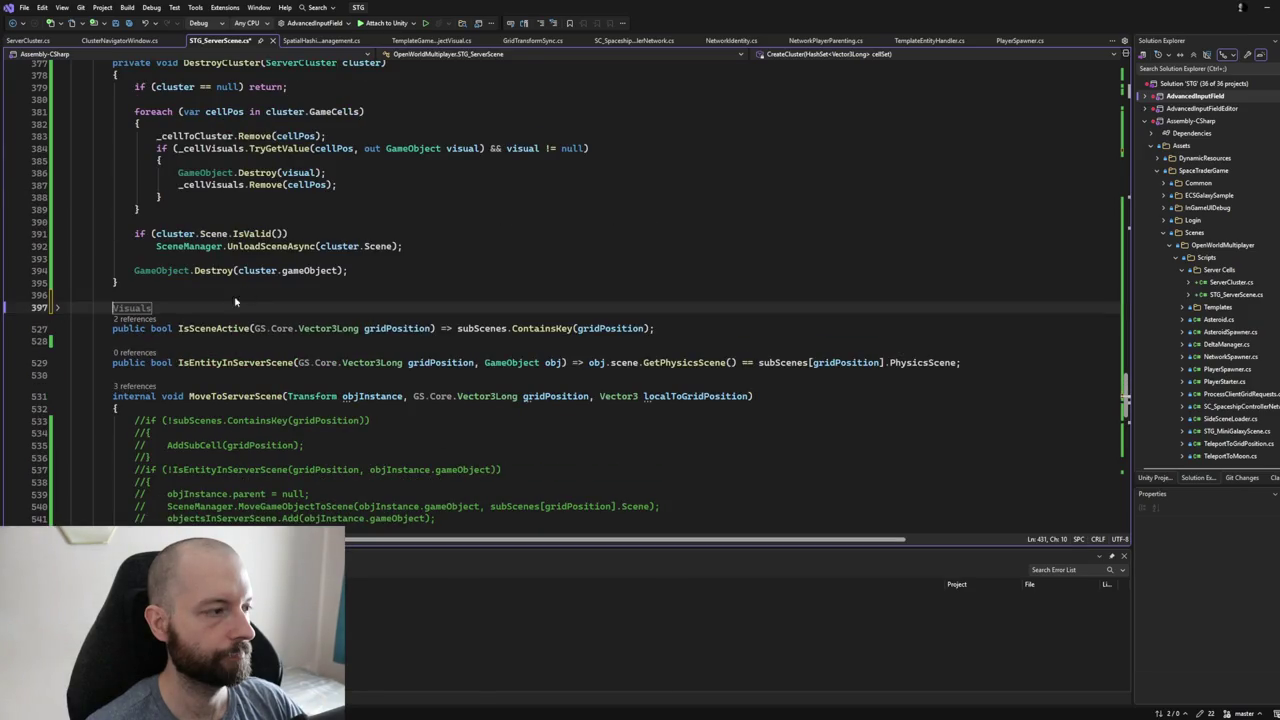
- Move DestroyCluster into the Visuals region directly after CreateCluster
{"action": "left_click", "coordinate": [183, 295]}
{"action": "scroll", "coordinate": [183, 293], "scroll_direction": "up", "scroll_amount": 2}
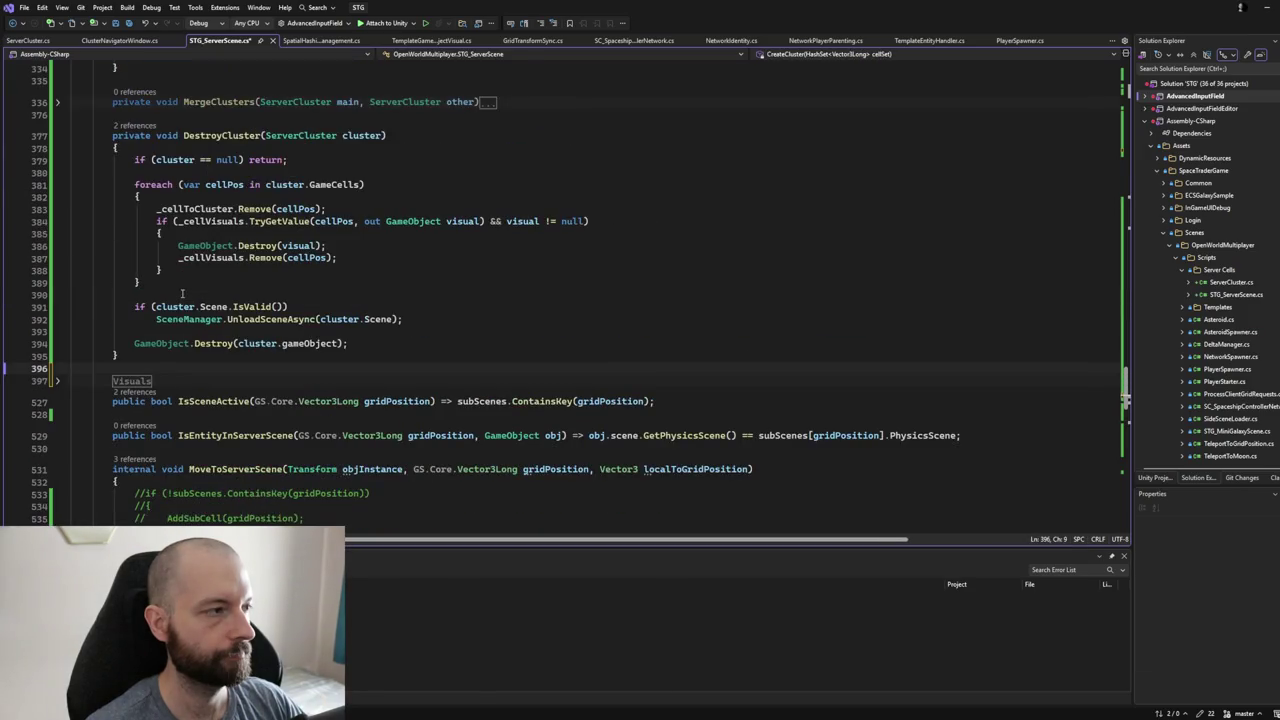
{"action": "left_click_drag", "start_coordinate": [110, 138], "coordinate": [100, 364]}
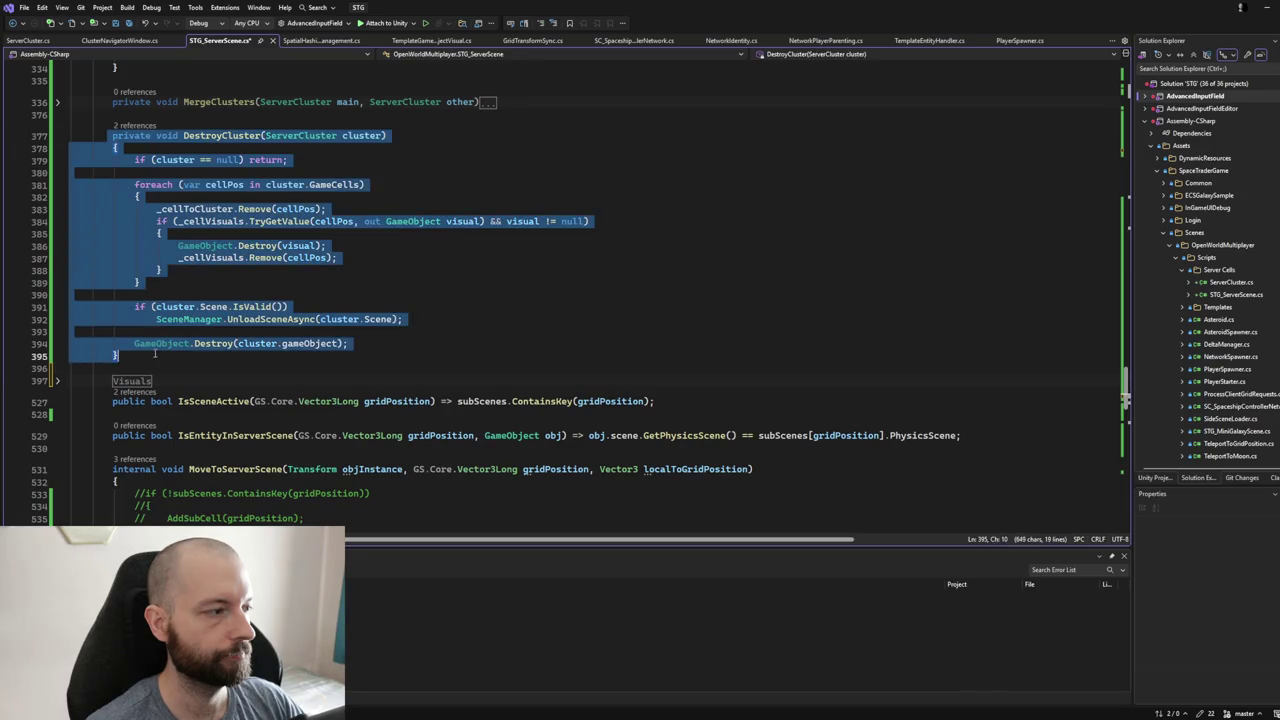
{"action": "key", "text": "Delete"}
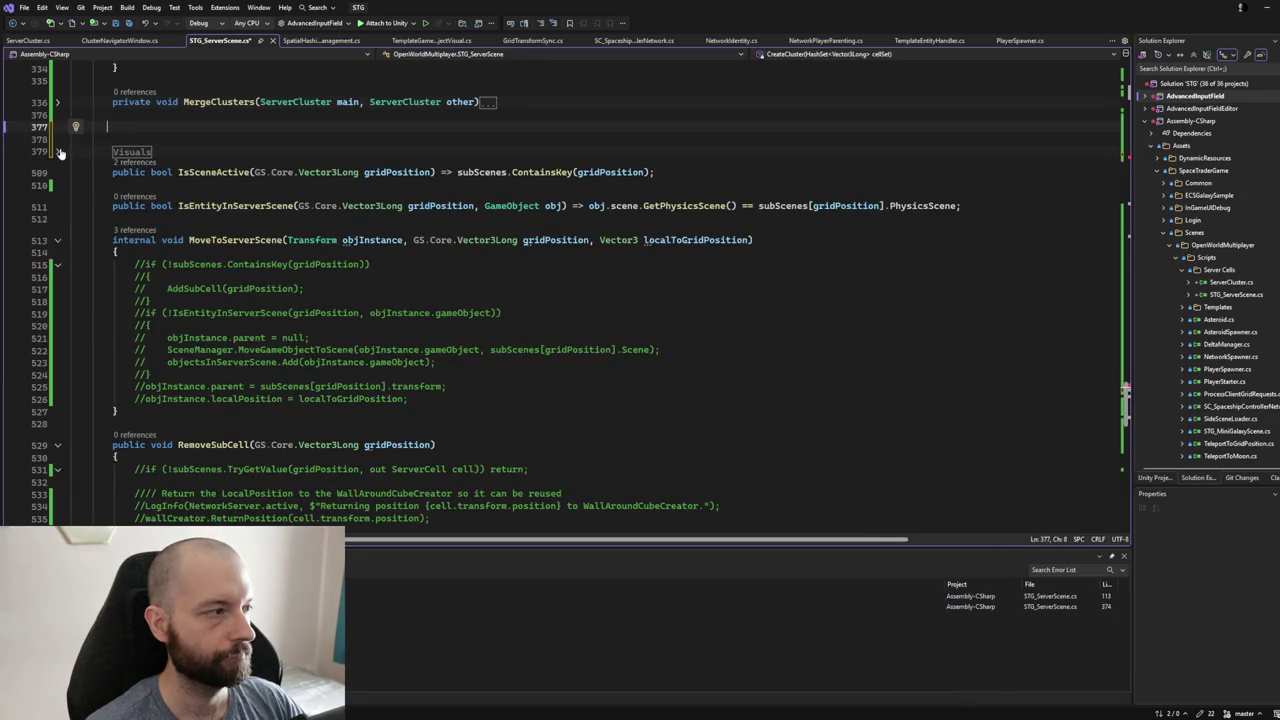
{"action": "left_click", "coordinate": [58, 151]}
{"action": "scroll", "coordinate": [220, 300], "scroll_direction": "down", "scroll_amount": 7}
{"action": "left_click", "coordinate": [180, 320]}
{"action": "key", "text": "ctrl+v"}
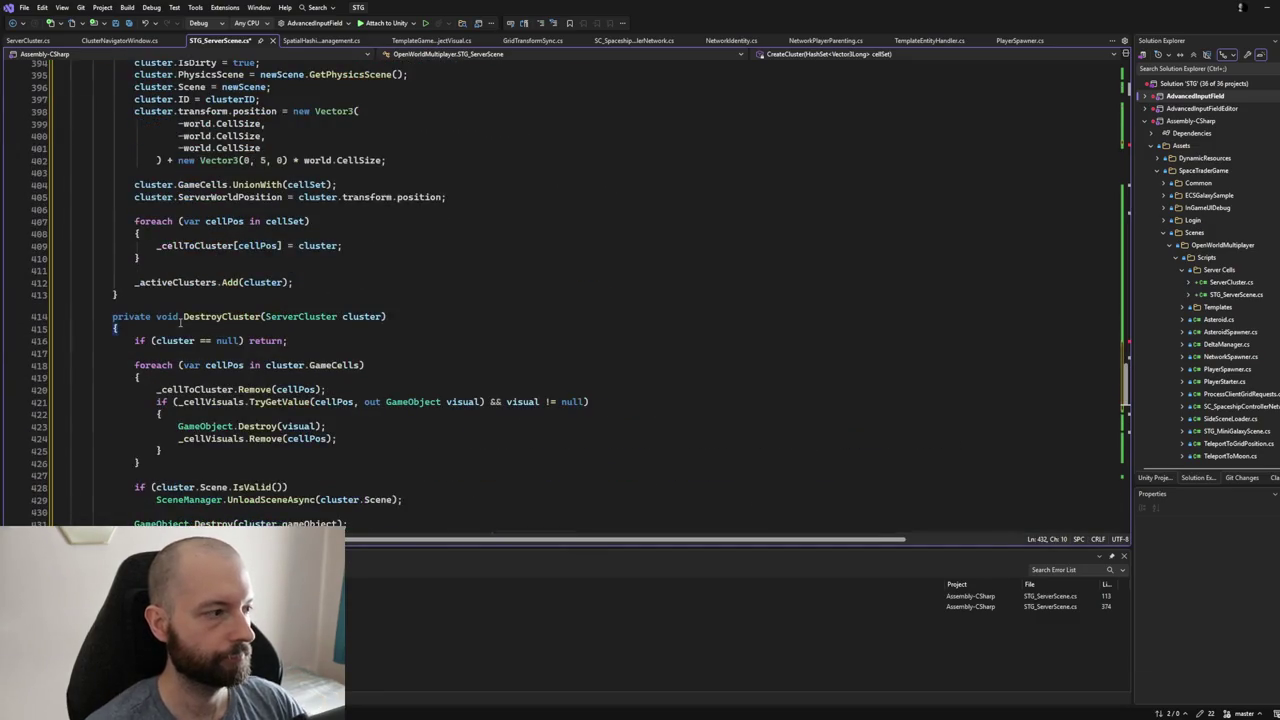
- Make the code editor pane taller
{"action": "scroll", "coordinate": [180, 320], "scroll_direction": "up", "scroll_amount": 2}
{"action": "scroll", "coordinate": [180, 322], "scroll_direction": "up", "scroll_amount": 9}
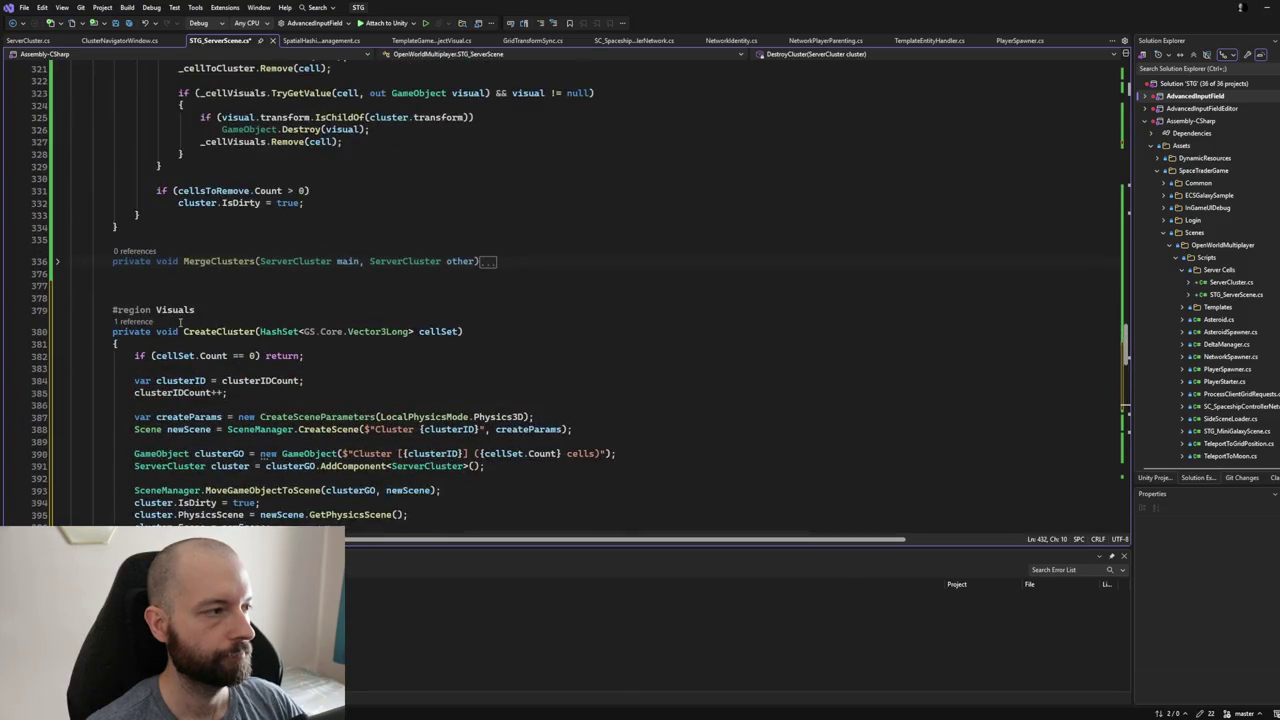
{"action": "scroll", "coordinate": [165, 311], "scroll_direction": "up", "scroll_amount": 9}
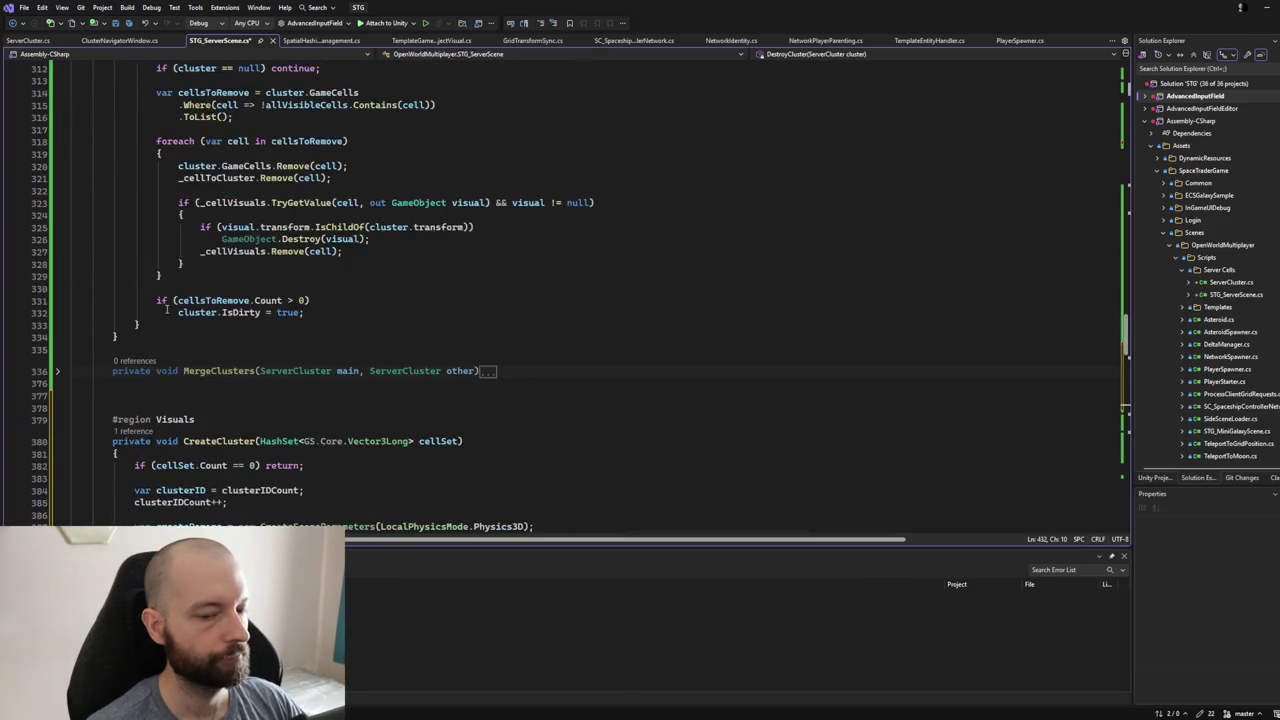
{"action": "scroll", "coordinate": [165, 311], "scroll_direction": "up", "scroll_amount": 6}
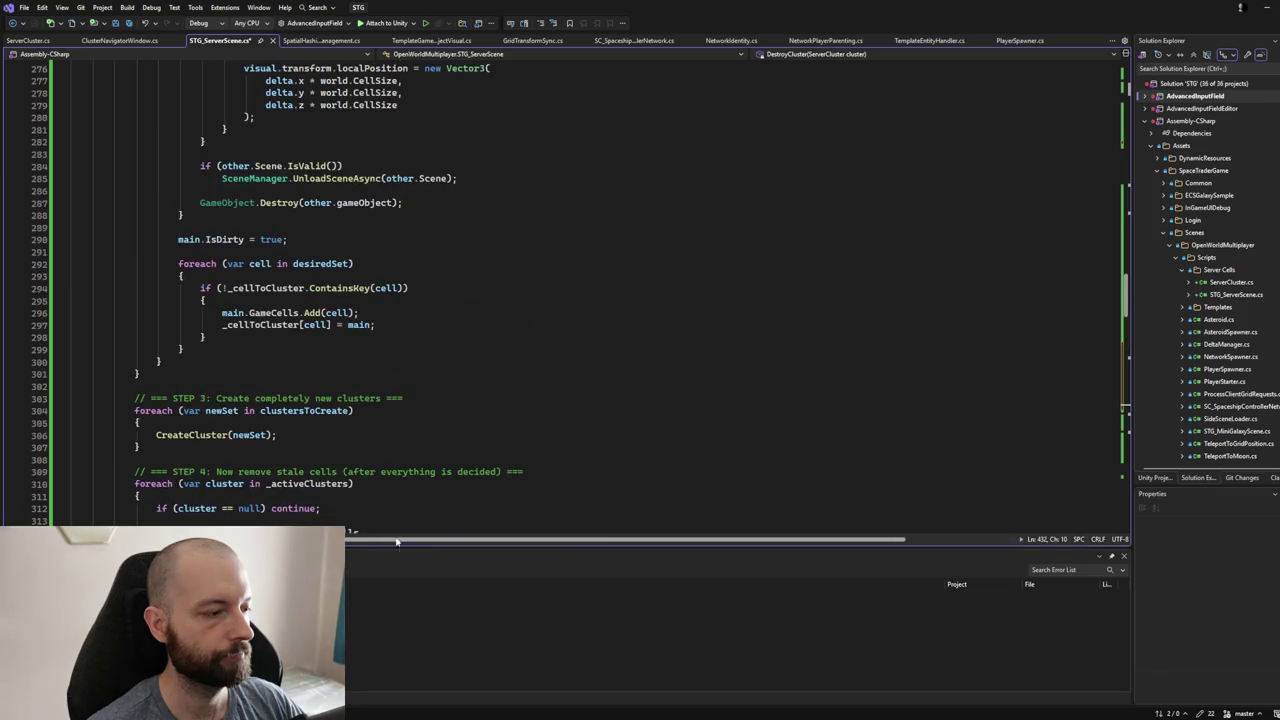
{"action": "left_click_drag", "start_coordinate": [397, 546], "coordinate": [401, 580]}
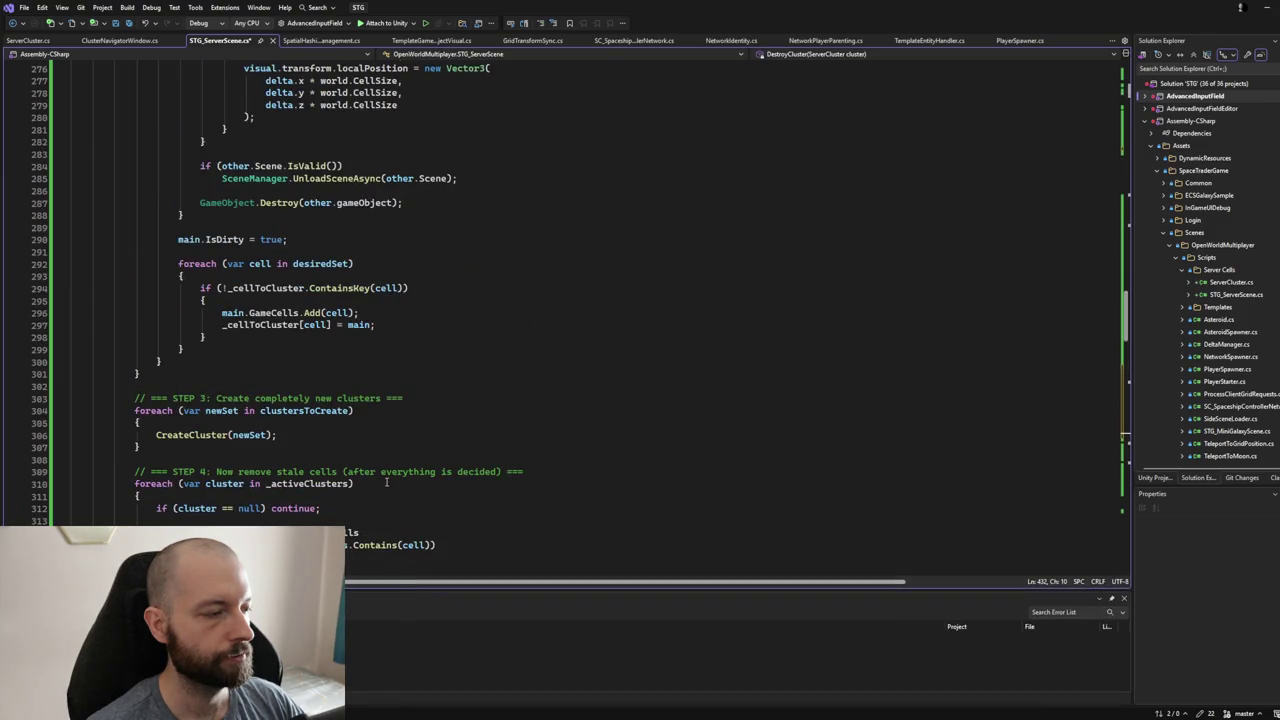
{"action": "scroll", "coordinate": [386, 483], "scroll_direction": "up", "scroll_amount": 17}
{"action": "scroll", "coordinate": [385, 482], "scroll_direction": "up", "scroll_amount": 13}
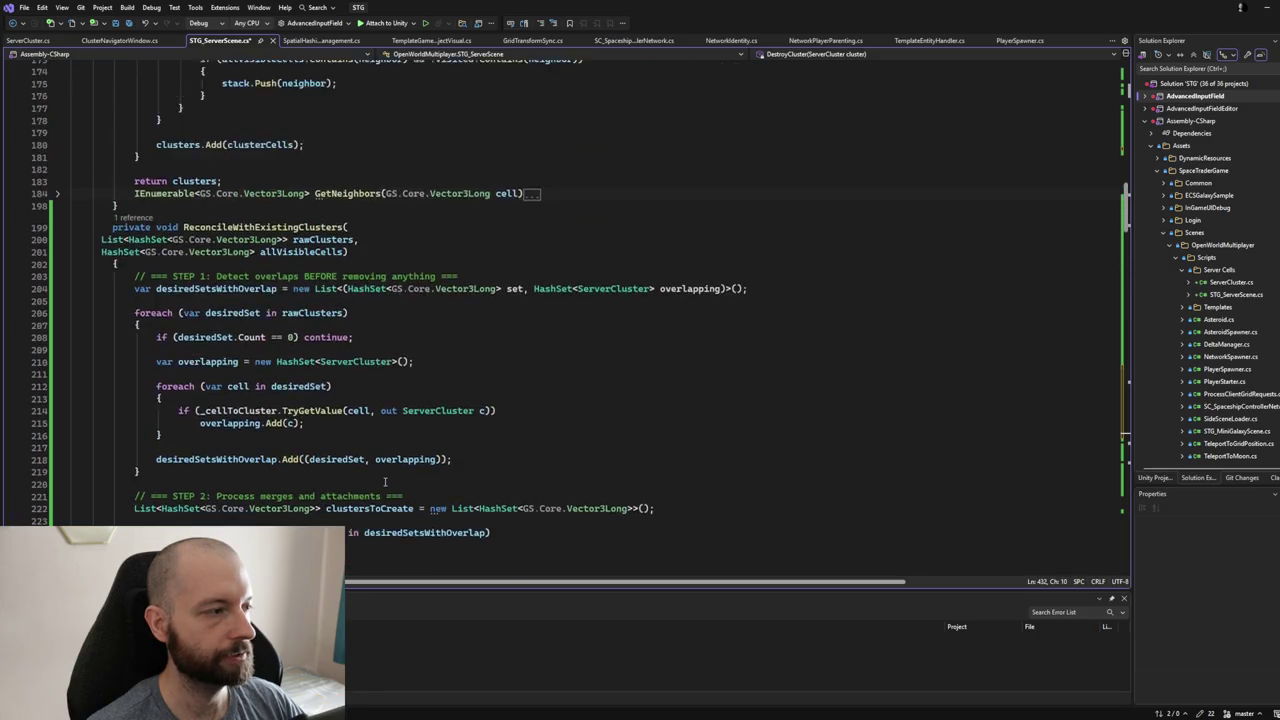
{"action": "scroll", "coordinate": [385, 482], "scroll_direction": "up", "scroll_amount": 1}
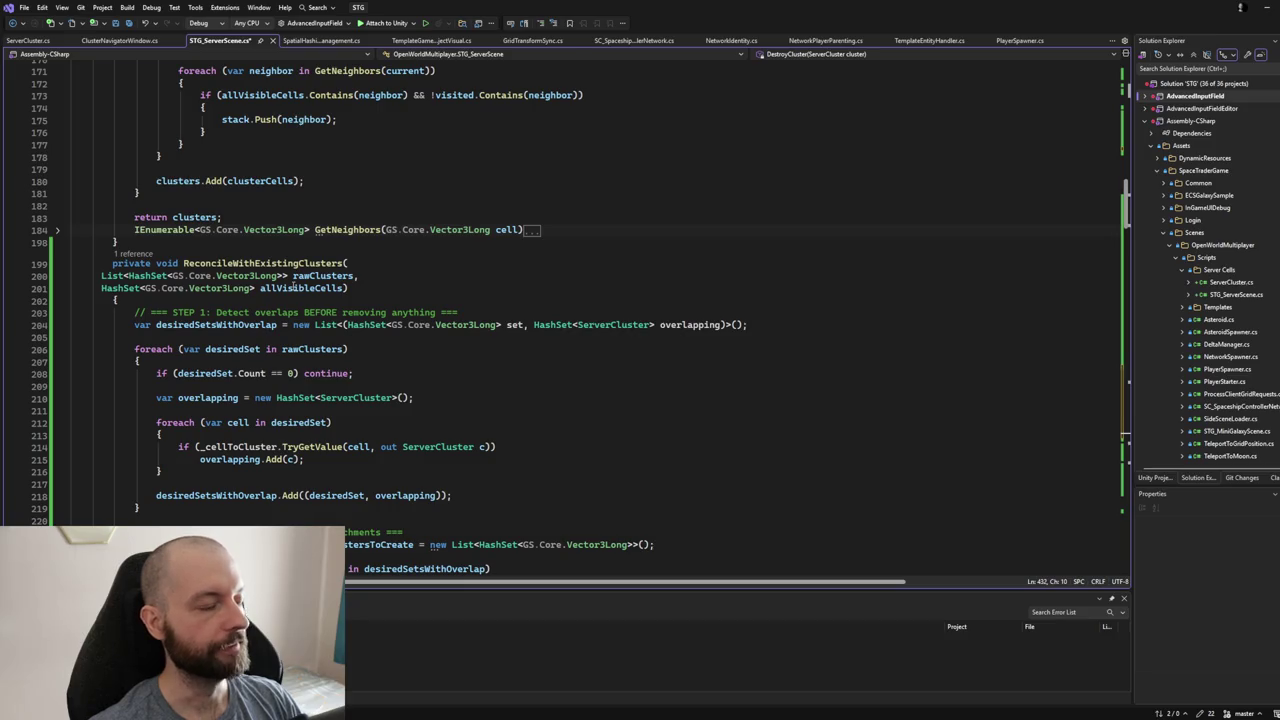
{"action": "scroll", "coordinate": [293, 285], "scroll_direction": "up", "scroll_amount": 10}
{"action": "scroll", "coordinate": [292, 285], "scroll_direction": "up", "scroll_amount": 4}
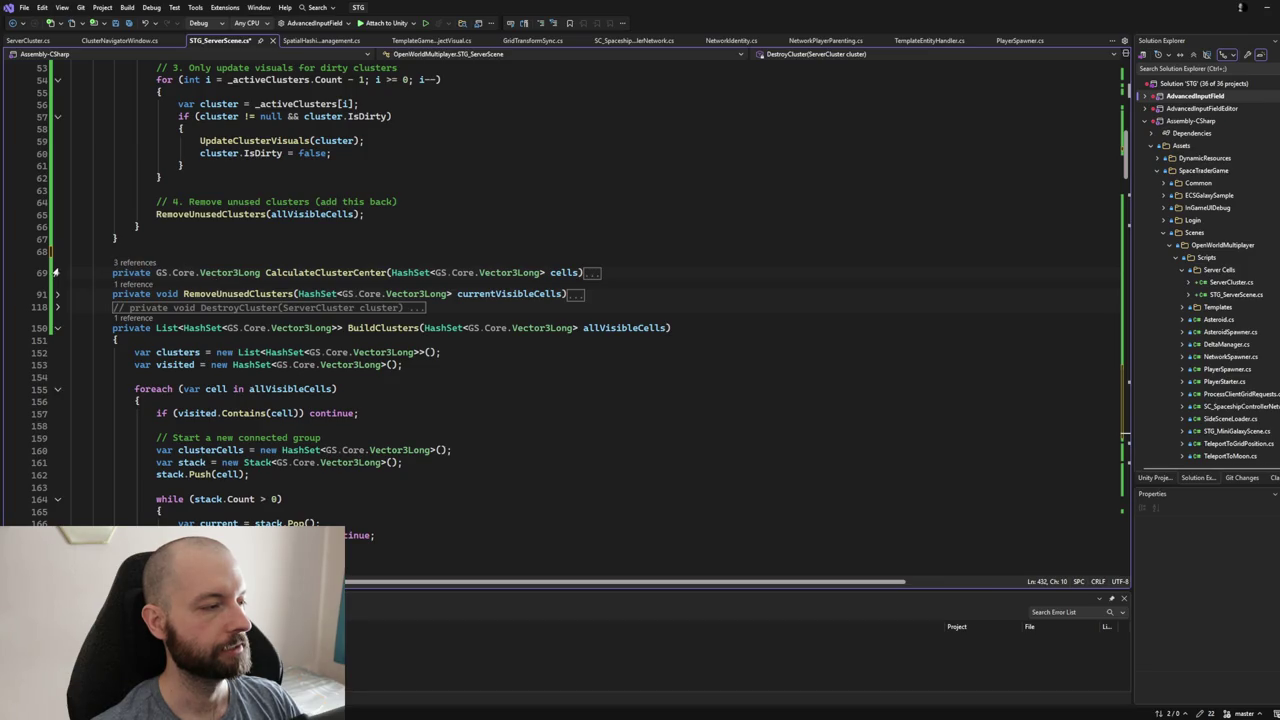
- Select and cut the collapsed CalculateClusterCenter method from its old place
{"action": "left_click_drag", "start_coordinate": [89, 272], "coordinate": [127, 272]}
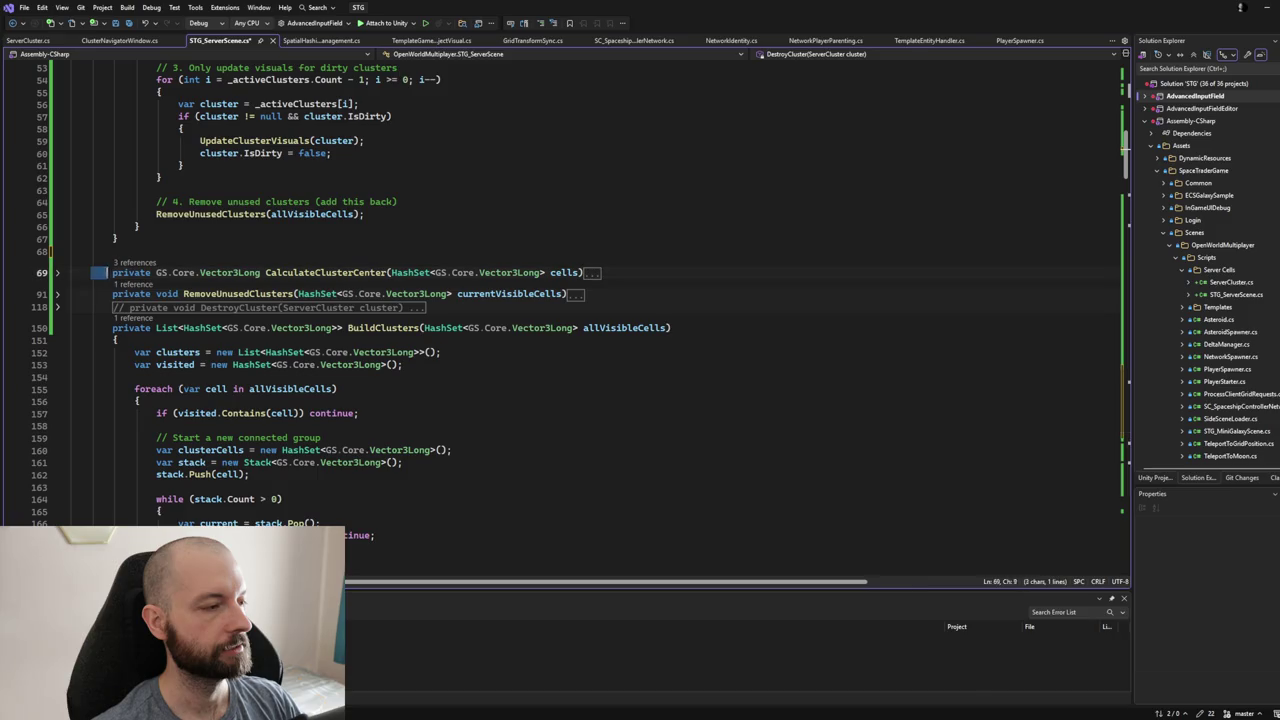
{"action": "left_click", "coordinate": [57, 294]}
{"action": "left_click", "coordinate": [107, 340]}
{"action": "scroll", "coordinate": [125, 342], "scroll_direction": "down", "scroll_amount": 3}
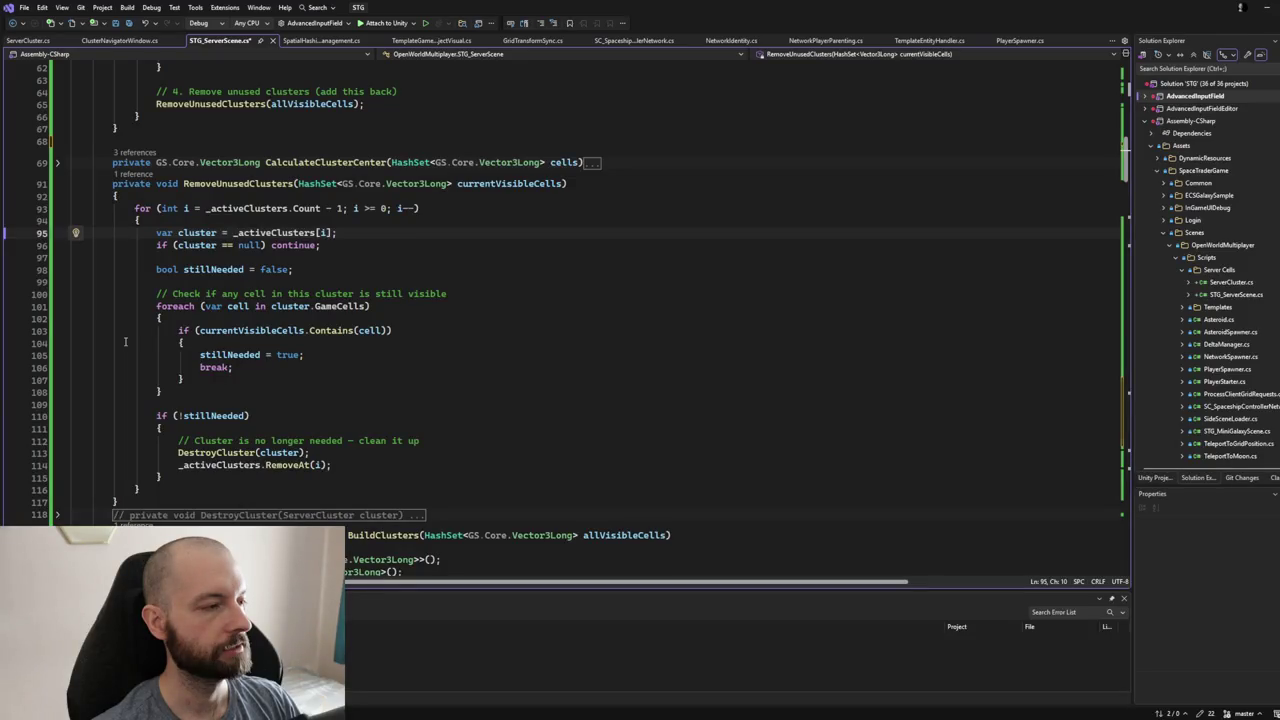
{"action": "scroll", "coordinate": [125, 342], "scroll_direction": "up", "scroll_amount": 2}
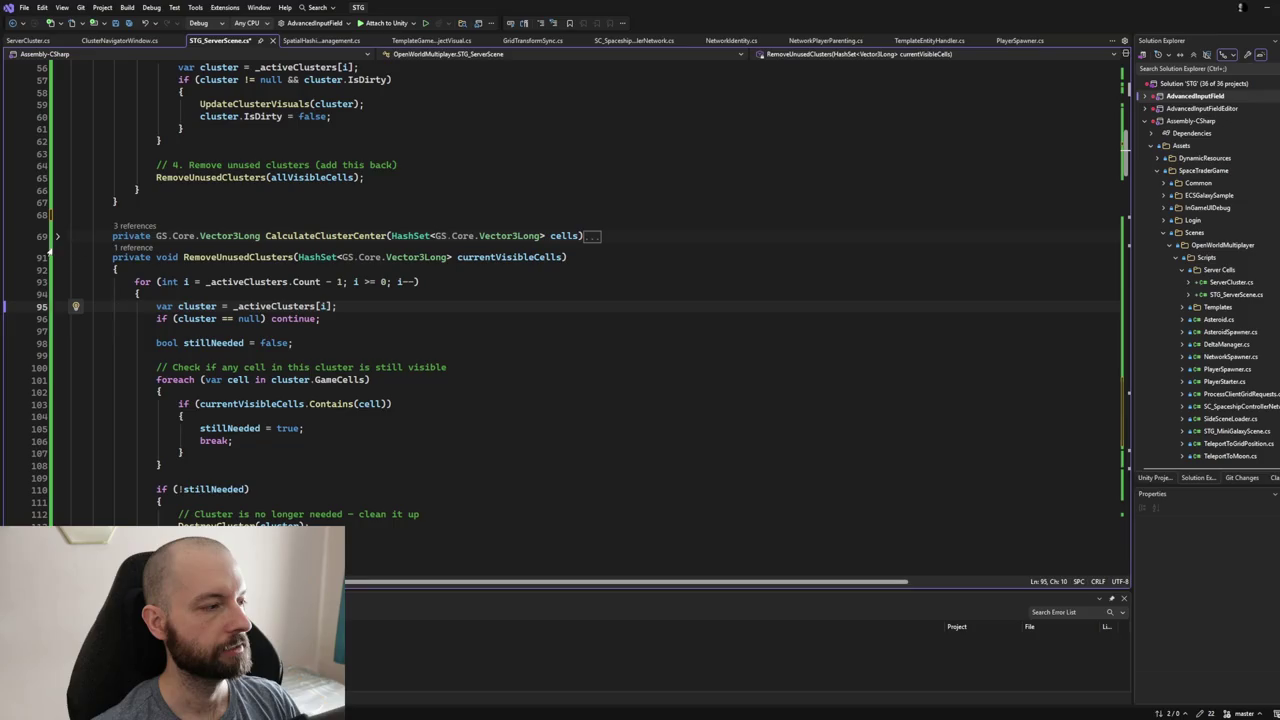
{"action": "left_click_drag", "start_coordinate": [76, 236], "coordinate": [610, 240]}
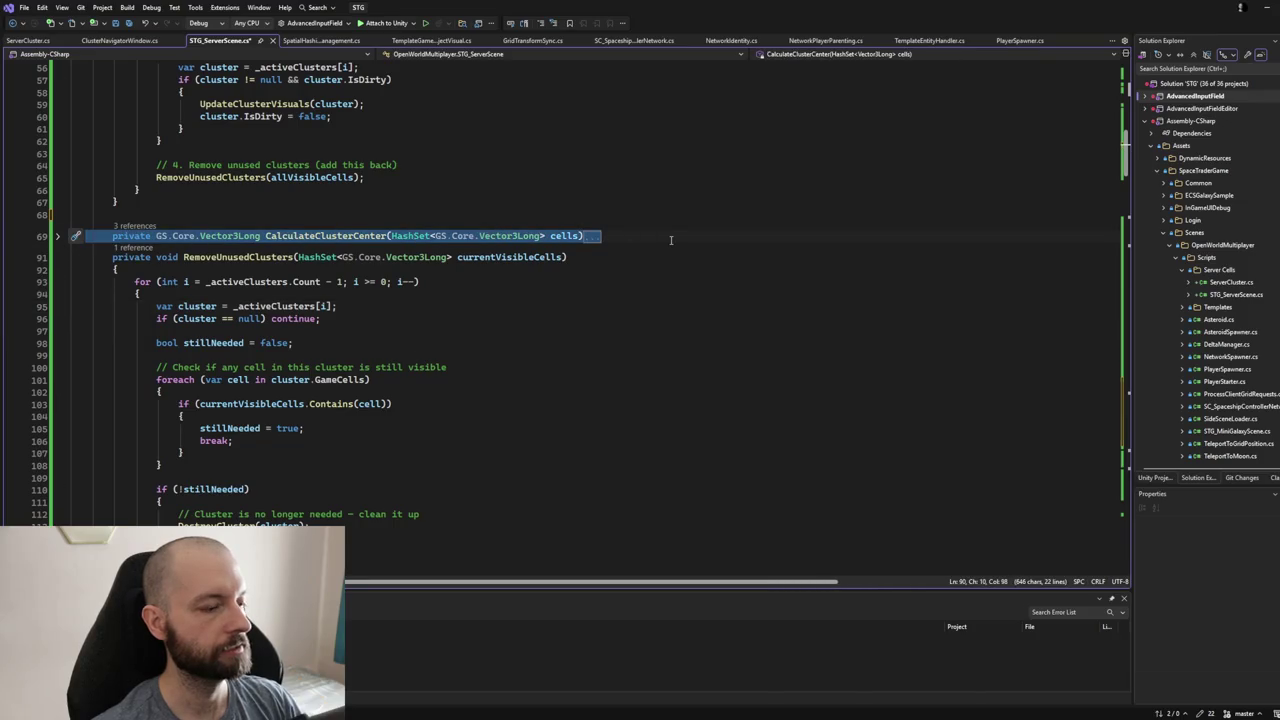
{"action": "key", "text": "Delete"}
- Paste CalculateClusterCenter after MergeClusters, above the Visuals region, and fold its body
{"action": "scroll", "coordinate": [650, 249], "scroll_direction": "down", "scroll_amount": 20}
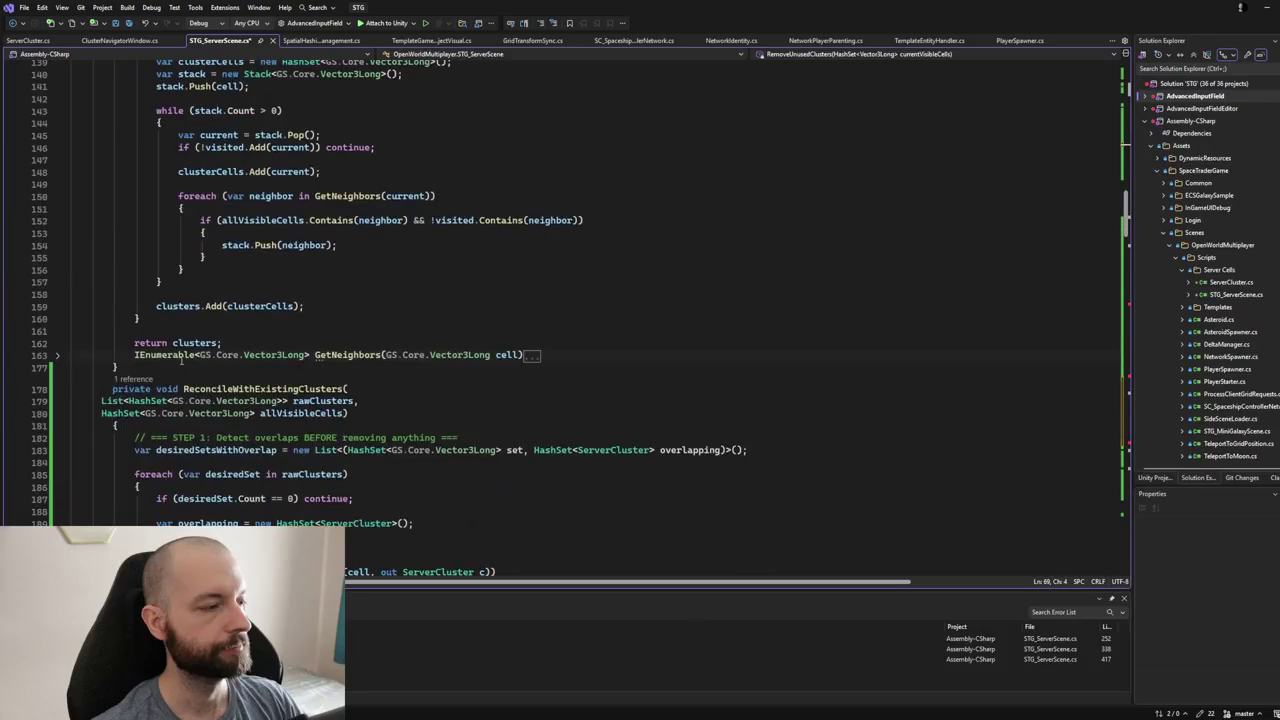
{"action": "scroll", "coordinate": [179, 358], "scroll_direction": "down", "scroll_amount": 20}
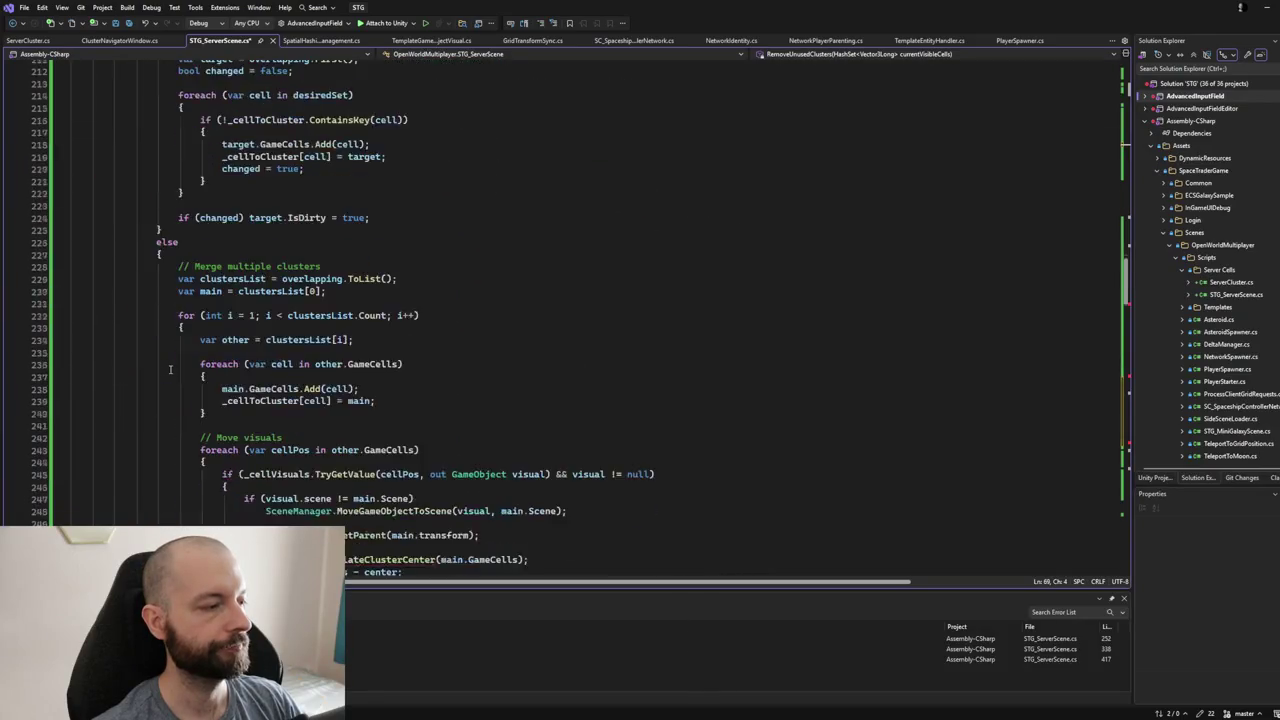
{"action": "scroll", "coordinate": [170, 370], "scroll_direction": "down", "scroll_amount": 8}
{"action": "scroll", "coordinate": [170, 371], "scroll_direction": "down", "scroll_amount": 12}
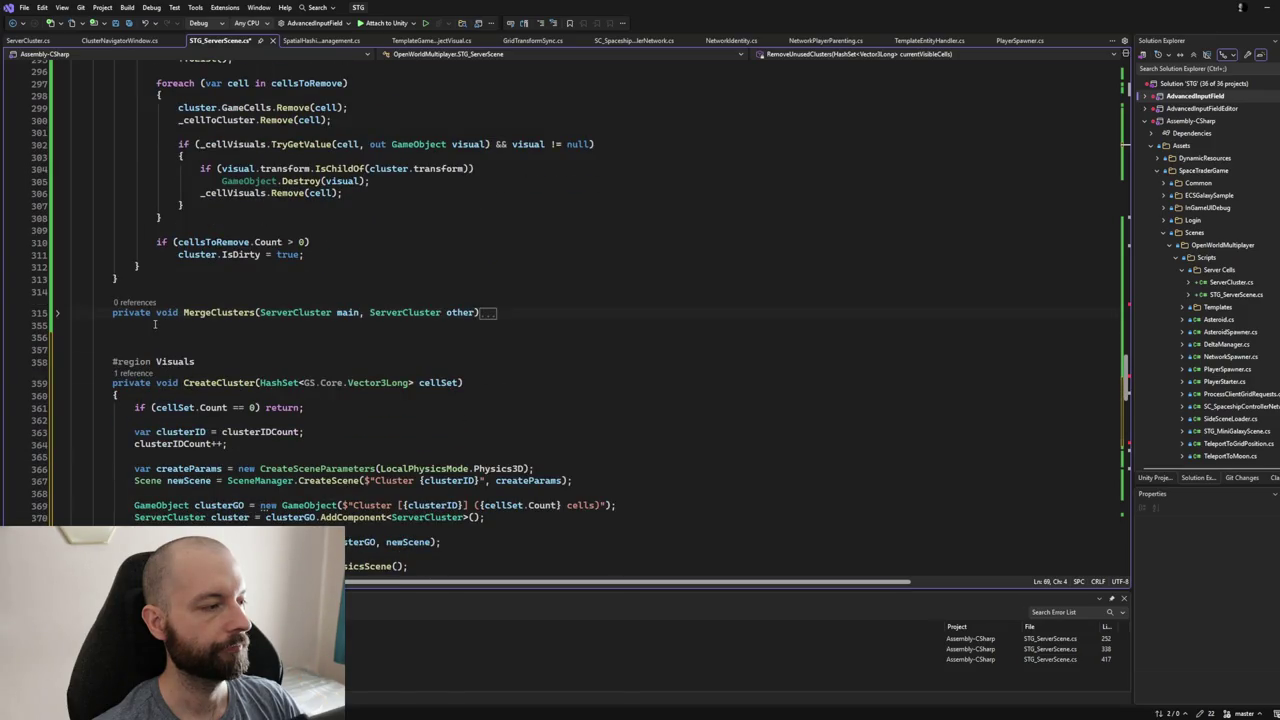
{"action": "left_click", "coordinate": [158, 331]}
{"action": "key", "text": "ctrl+v"}
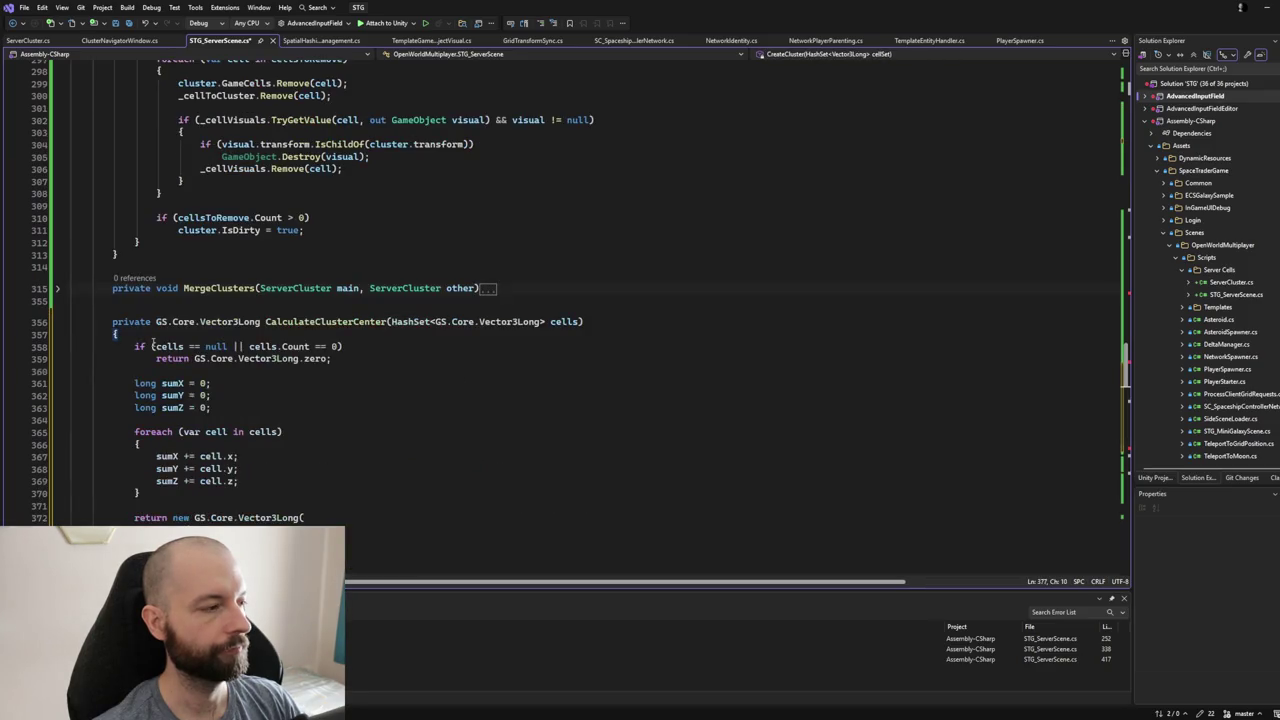
{"action": "left_click", "coordinate": [58, 322]}
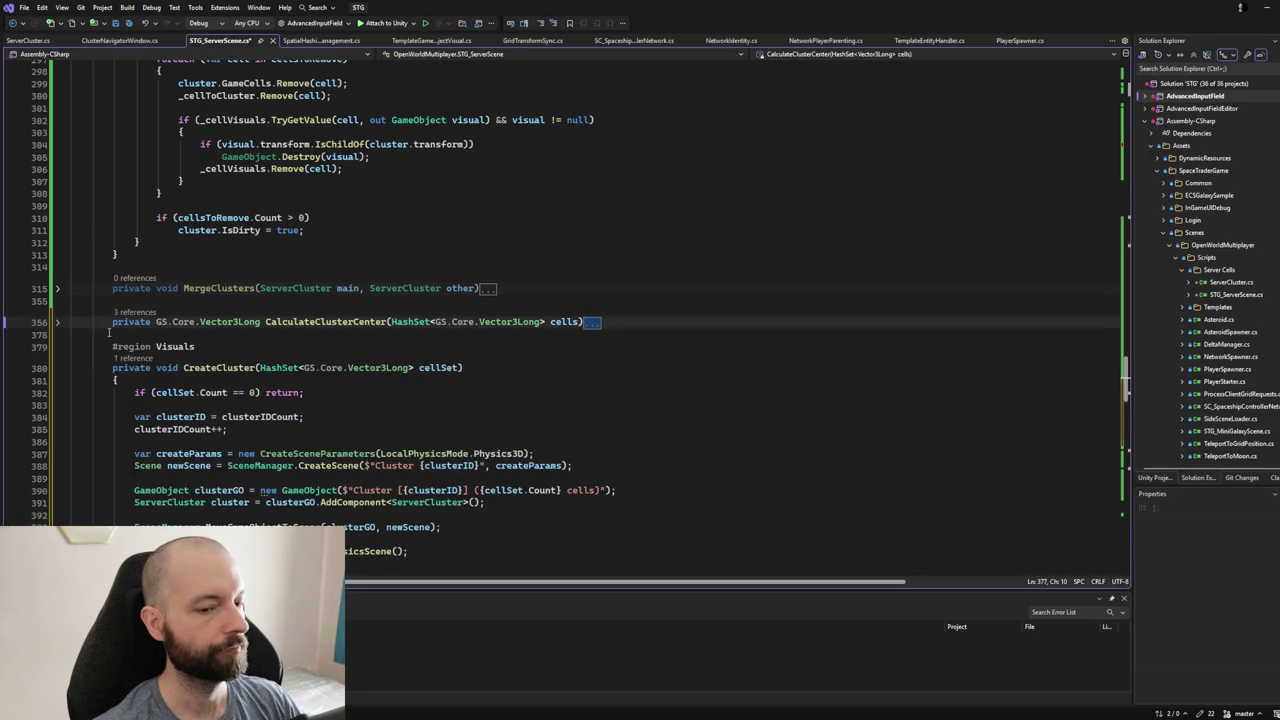
{"action": "scroll", "coordinate": [108, 333], "scroll_direction": "up", "scroll_amount": 12}
{"action": "scroll", "coordinate": [125, 378], "scroll_direction": "up", "scroll_amount": 17}
{"action": "scroll", "coordinate": [136, 385], "scroll_direction": "up", "scroll_amount": 17}
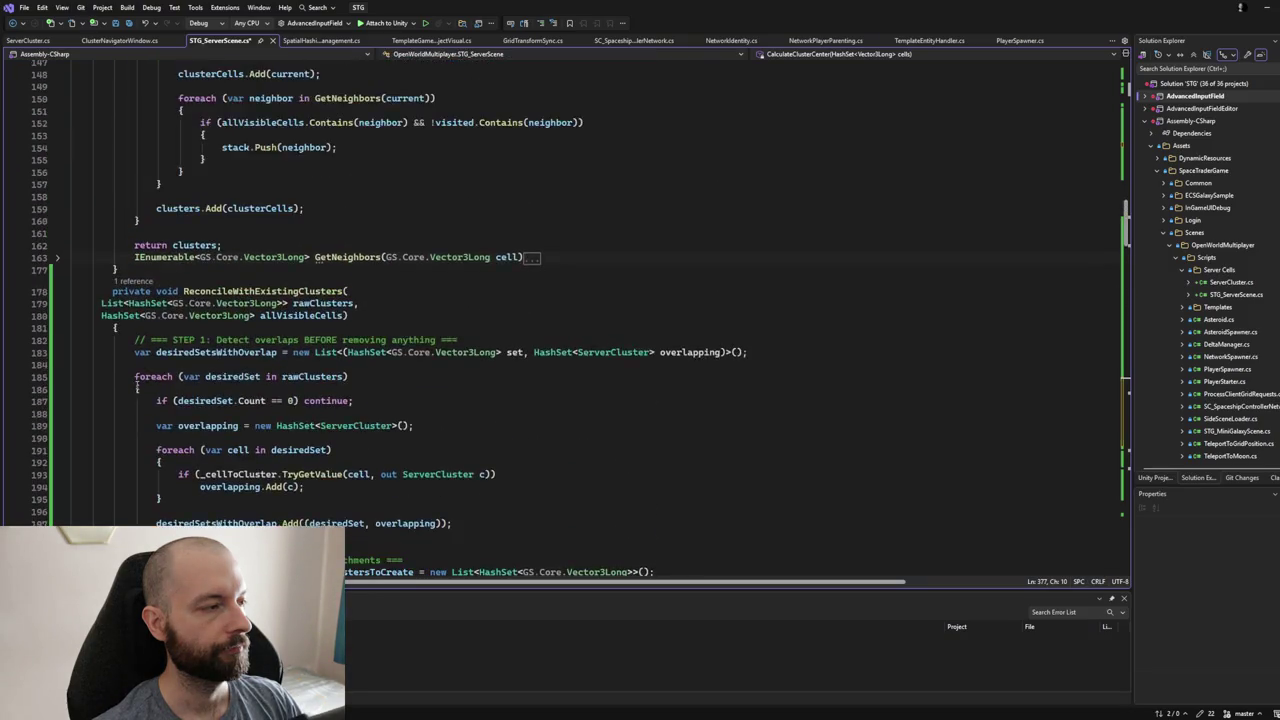
- Delete the blank line above RemoveUnusedClusters, highlight allVisibleCells uses, and save STG_ServerScene.cs
{"action": "scroll", "coordinate": [137, 387], "scroll_direction": "up", "scroll_amount": 17}
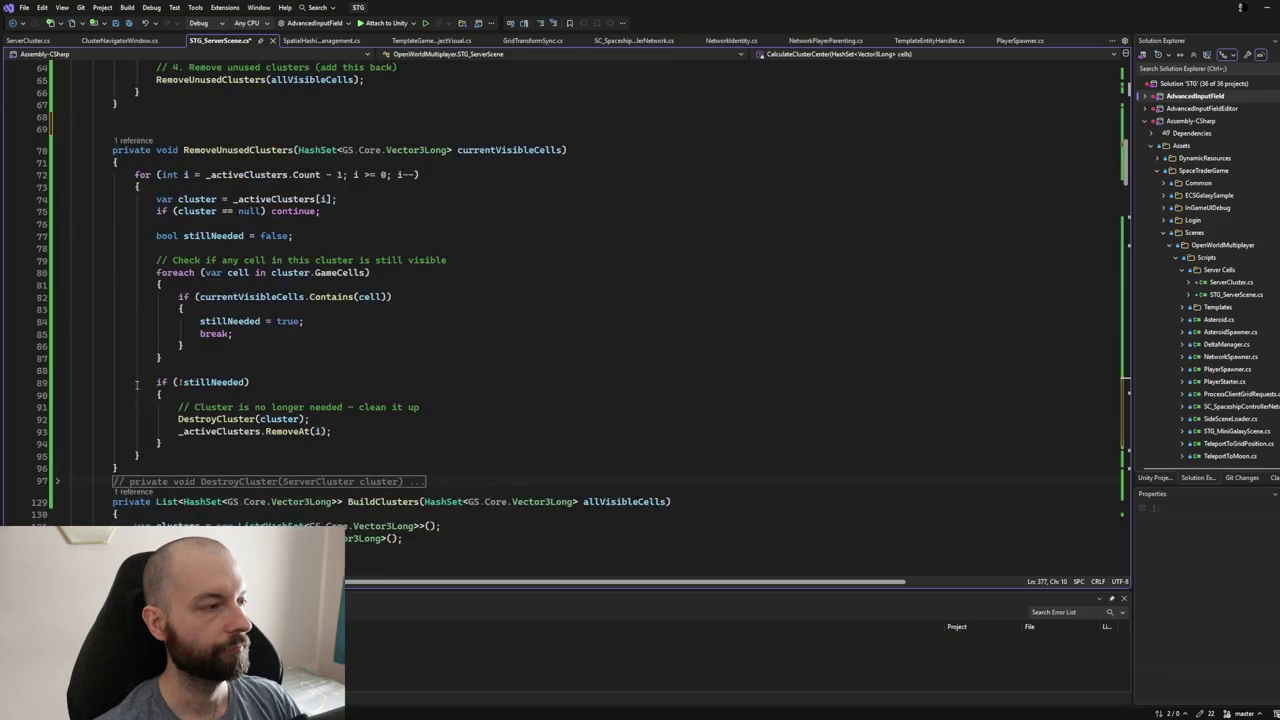
{"action": "scroll", "coordinate": [137, 385], "scroll_direction": "up", "scroll_amount": 3}
{"action": "left_click", "coordinate": [120, 239]}
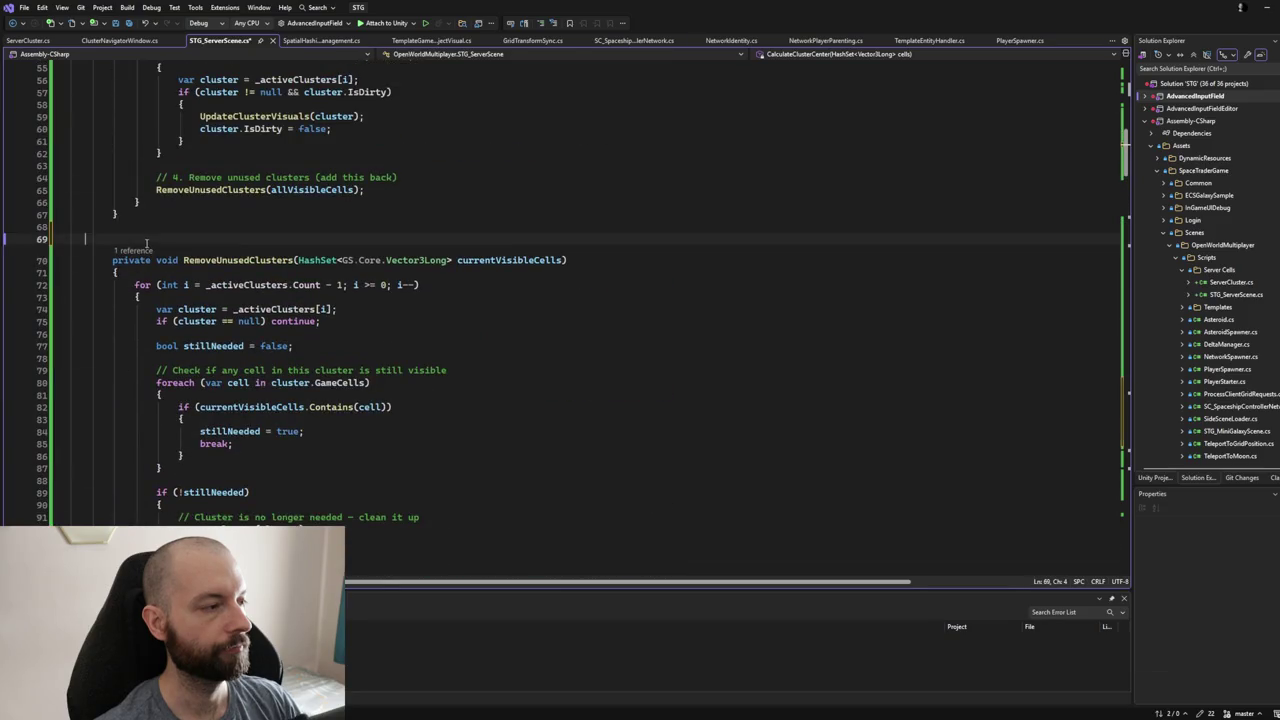
{"action": "key", "text": "BackSpace"}
{"action": "scroll", "coordinate": [180, 237], "scroll_direction": "up", "scroll_amount": 6}
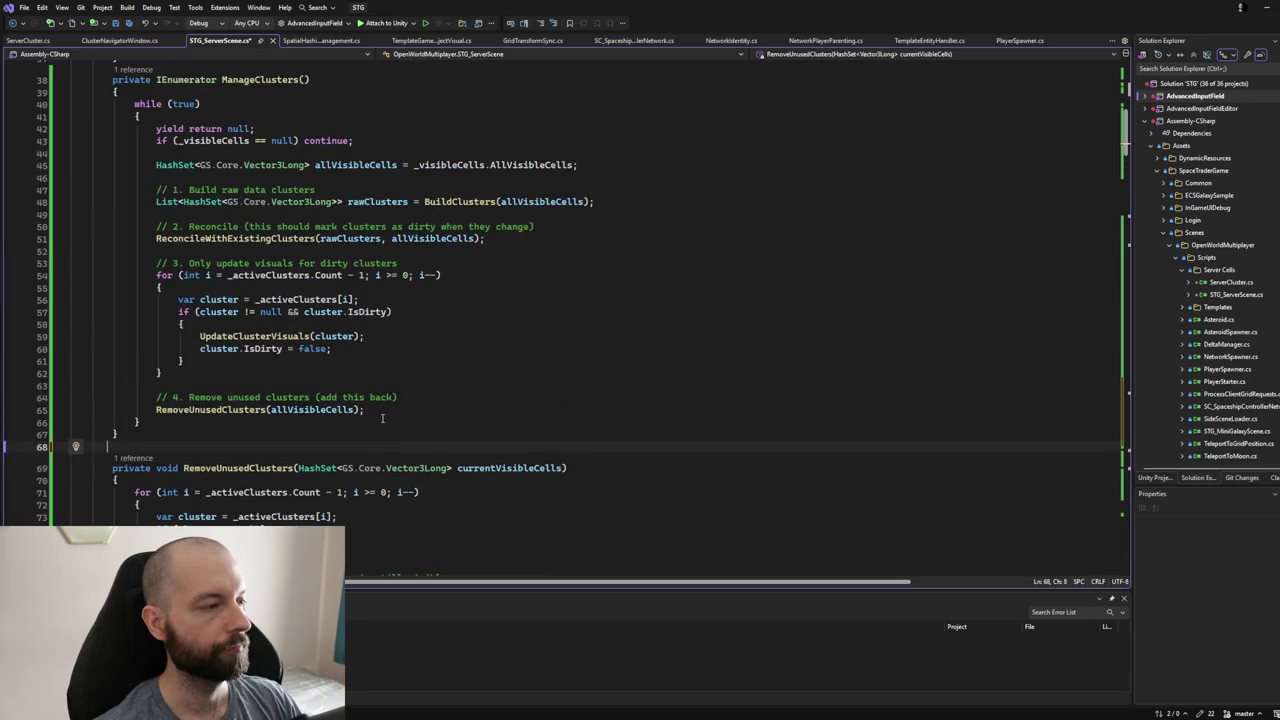
{"action": "left_click", "coordinate": [356, 166]}
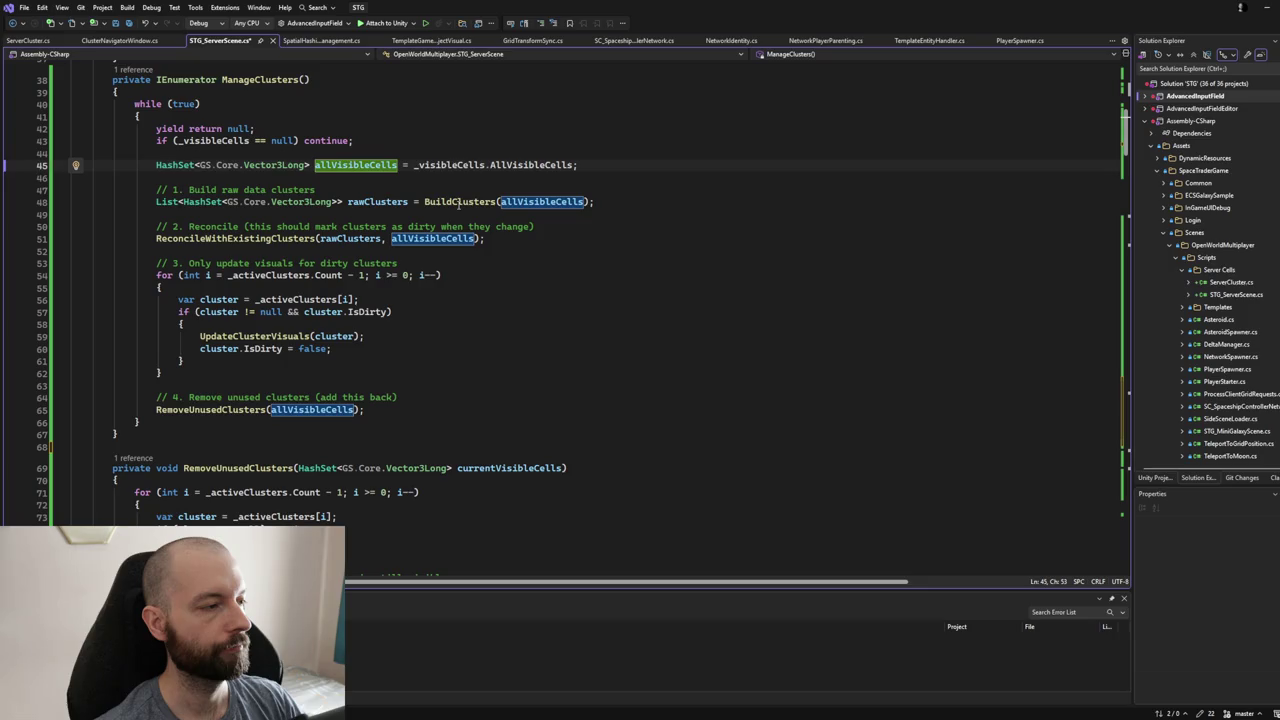
{"action": "left_click", "coordinate": [128, 23]}
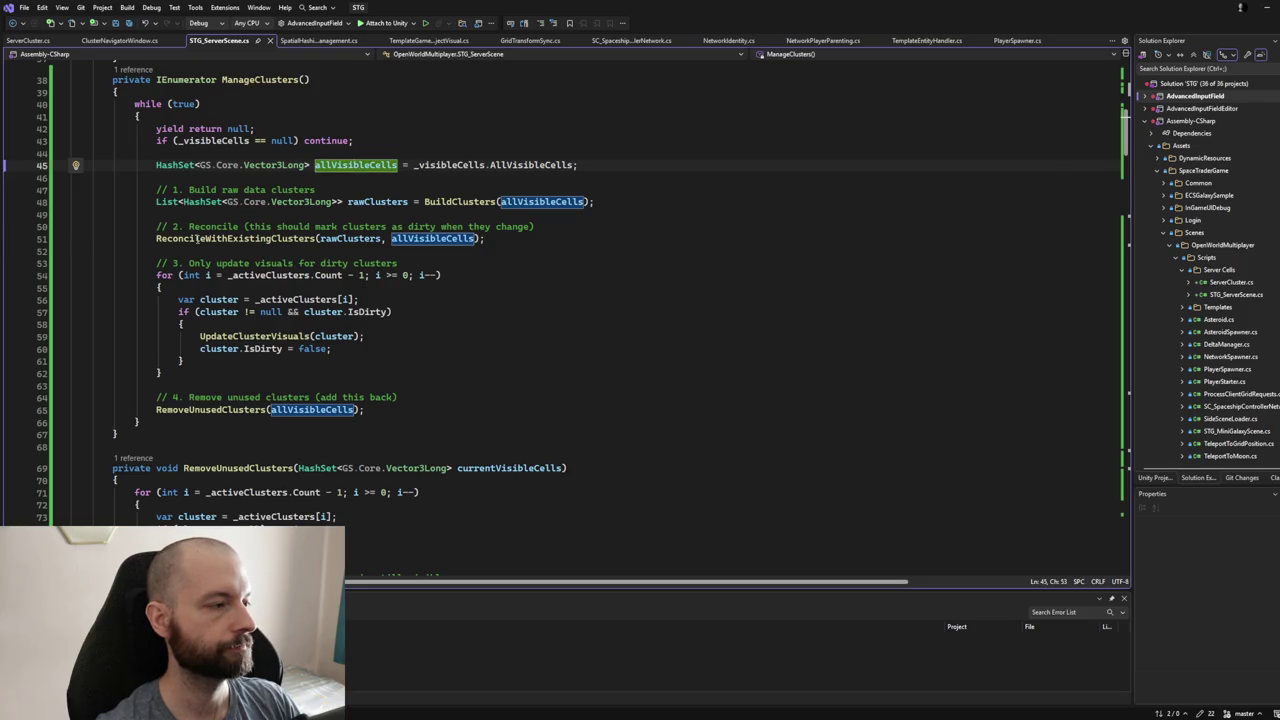
- Go to ReconcileWithExistingClusters with F12 and highlight its uses of rawClusters
{"action": "left_click", "coordinate": [197, 238]}
{"action": "key", "text": "F12"}
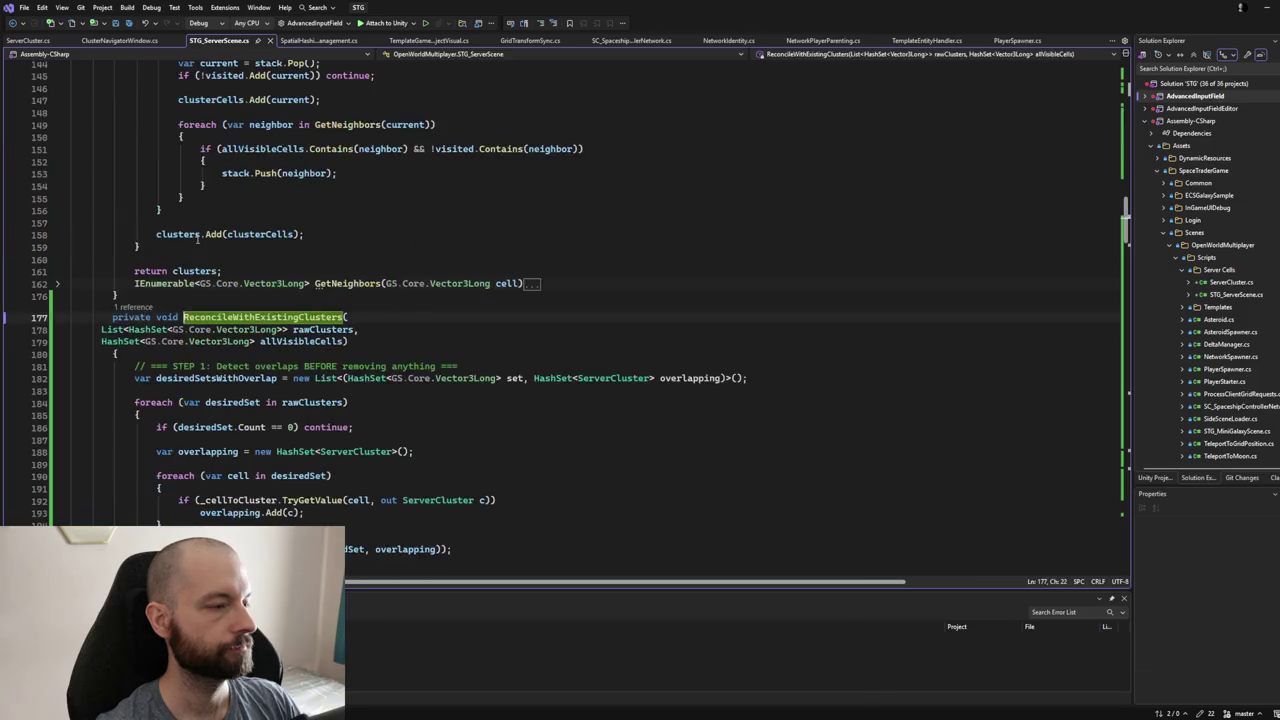
{"action": "scroll", "coordinate": [430, 560], "scroll_direction": "down", "scroll_amount": 2}
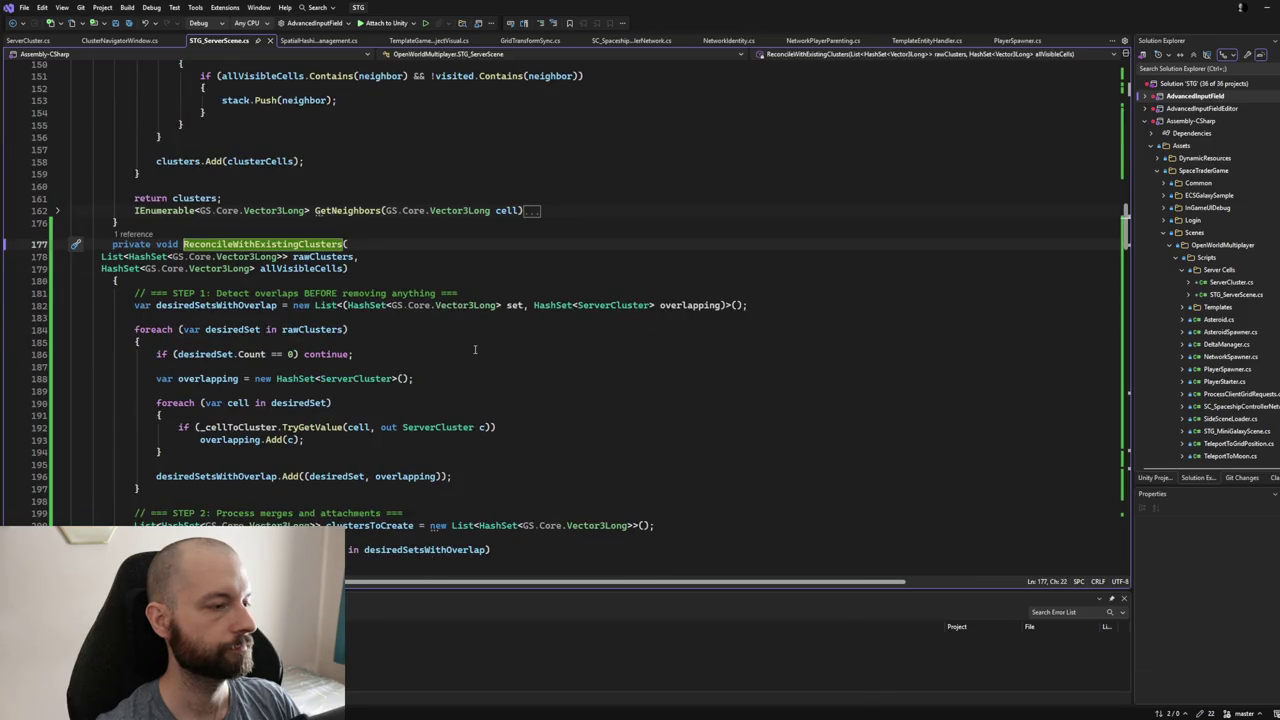
{"action": "scroll", "coordinate": [474, 349], "scroll_direction": "down", "scroll_amount": 1}
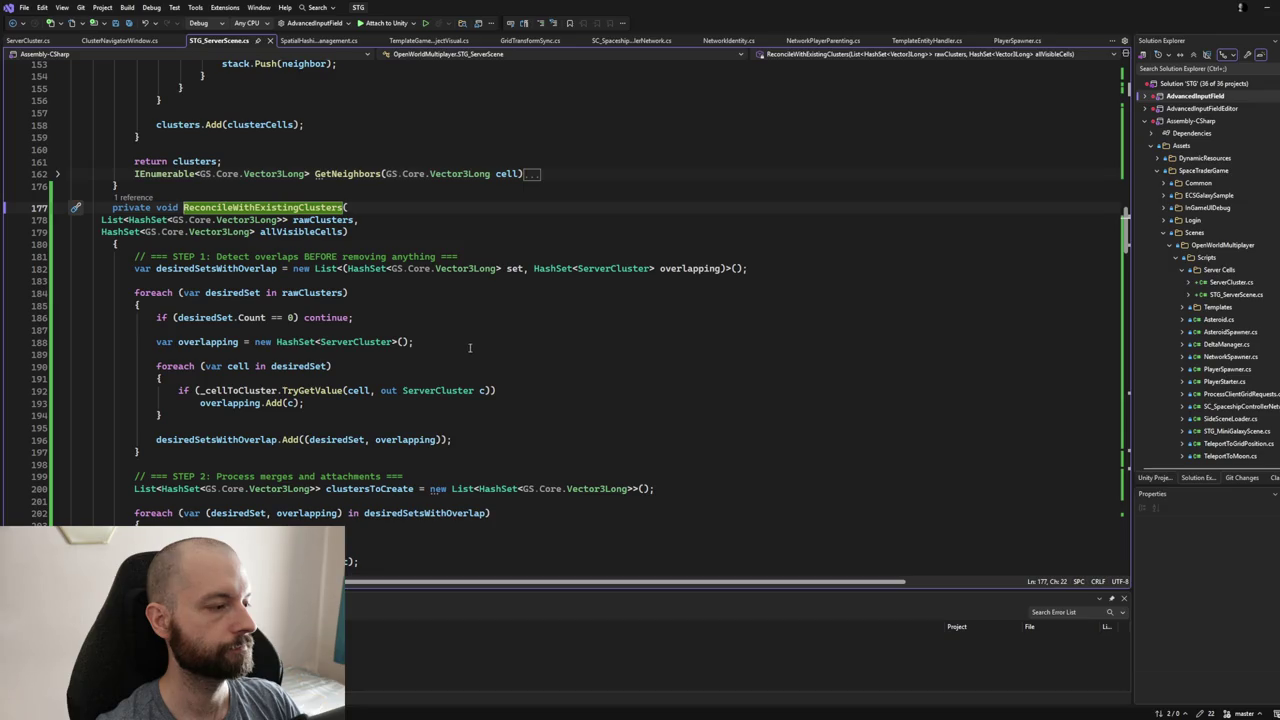
{"action": "scroll", "coordinate": [468, 348], "scroll_direction": "down", "scroll_amount": 2}
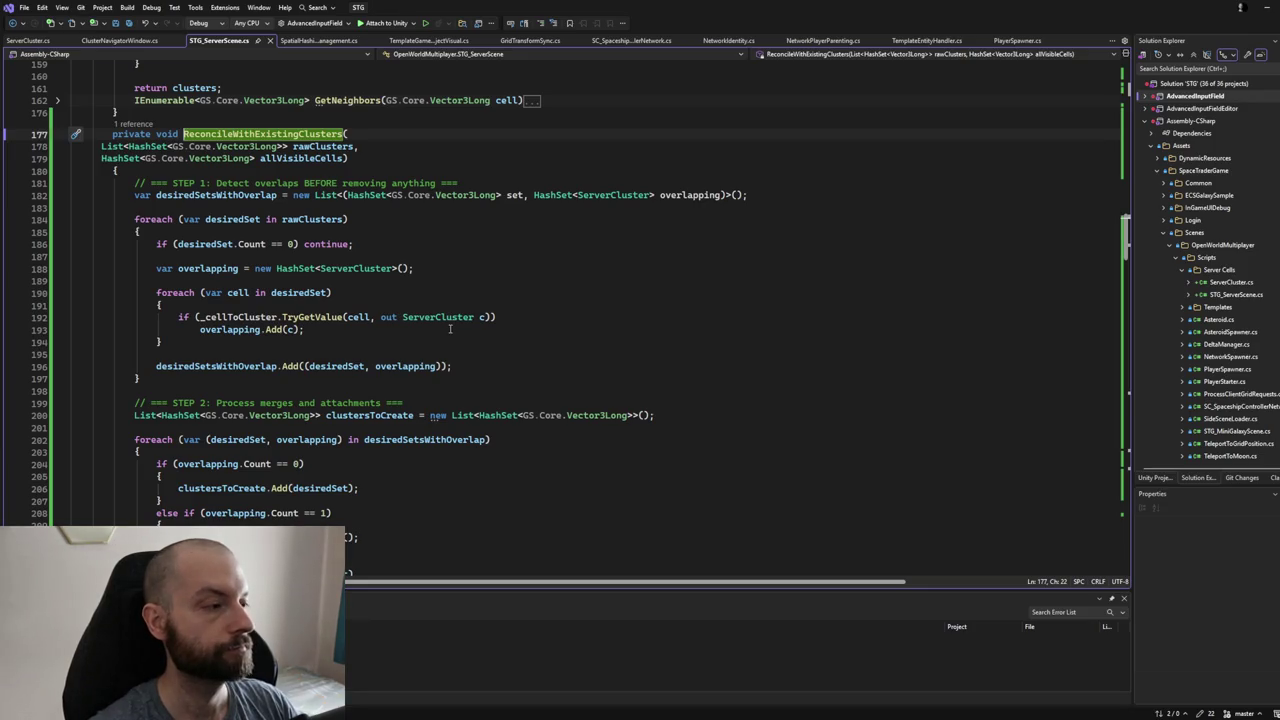
{"action": "scroll", "coordinate": [385, 322], "scroll_direction": "down", "scroll_amount": 1}
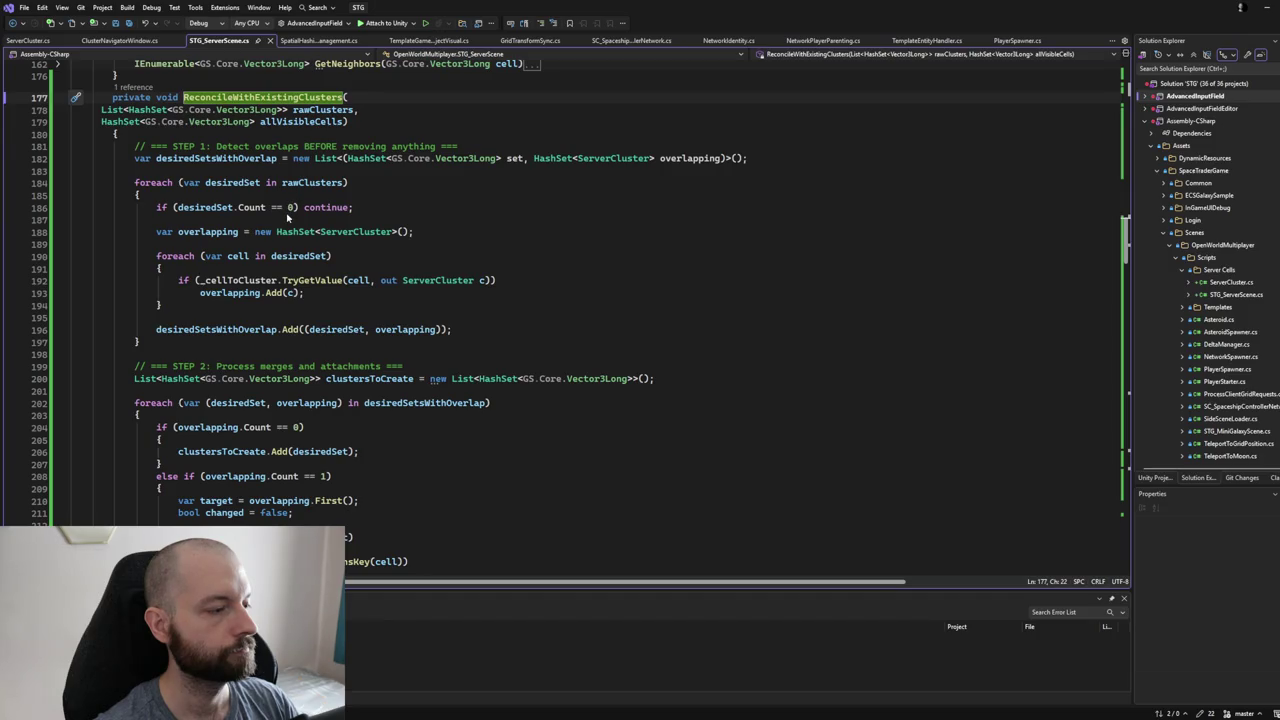
{"action": "left_click", "coordinate": [308, 110]}
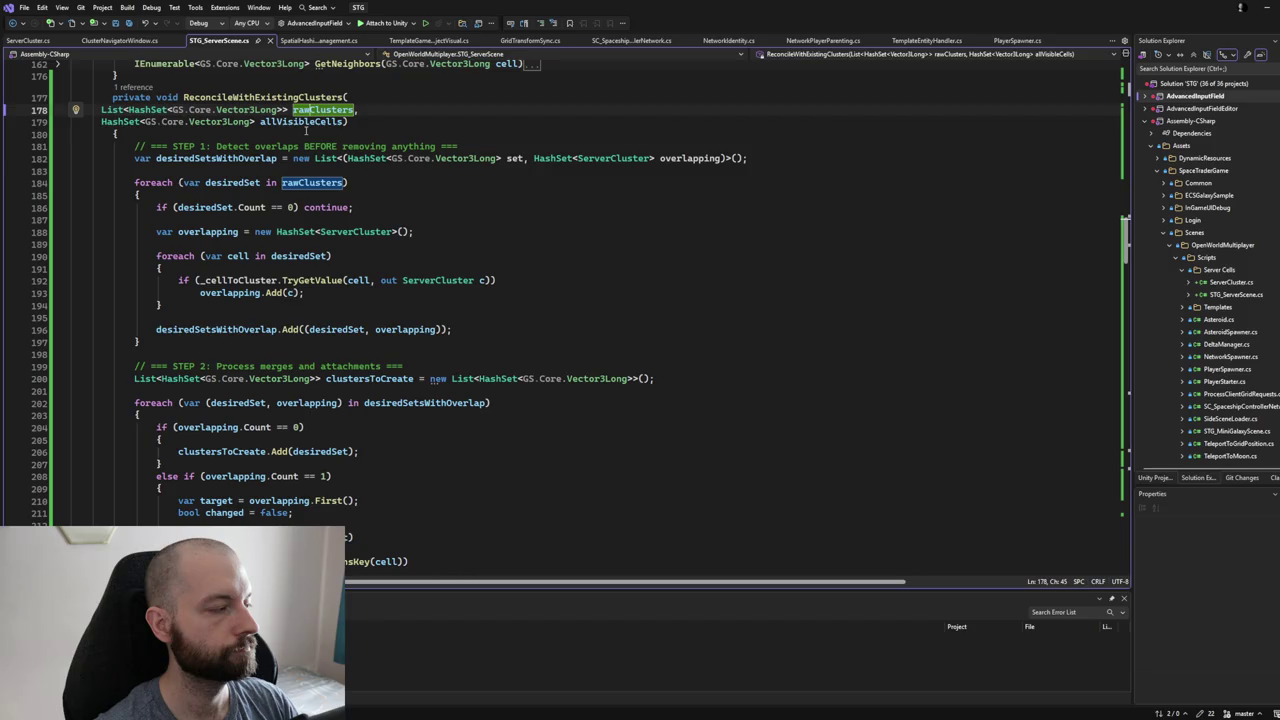
{"action": "left_click", "coordinate": [298, 123]}
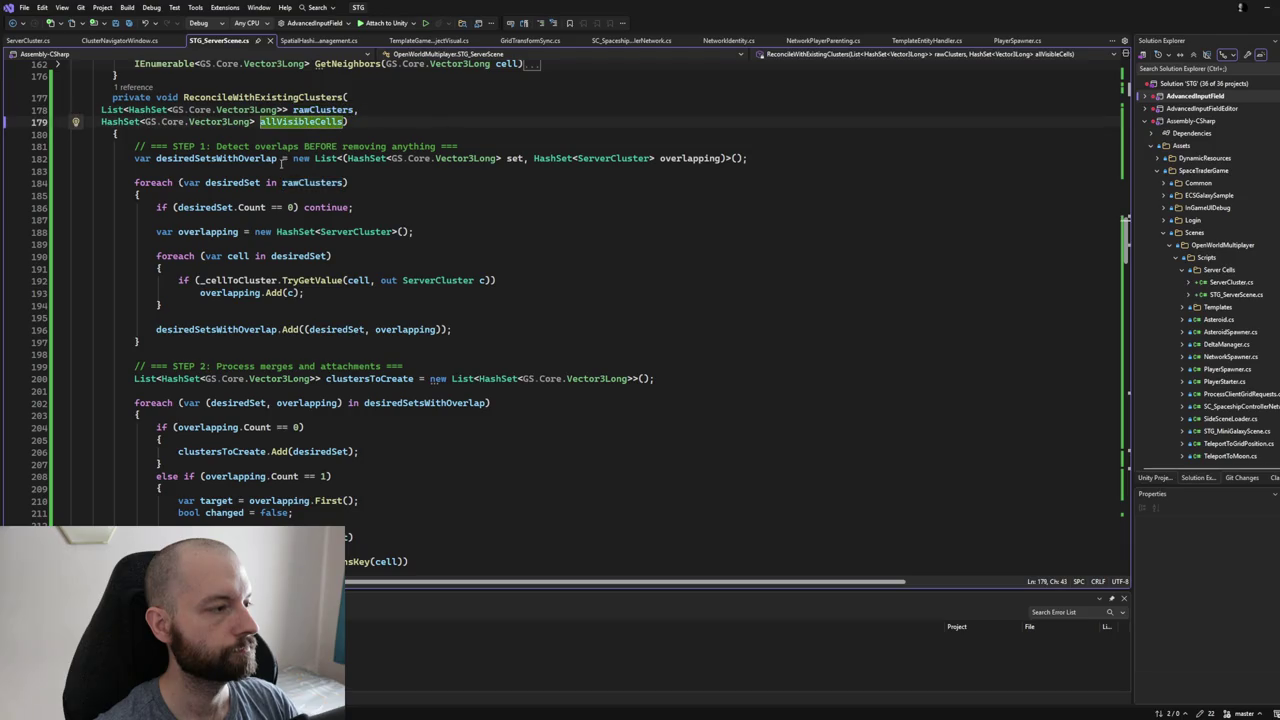
{"action": "left_click", "coordinate": [245, 158]}
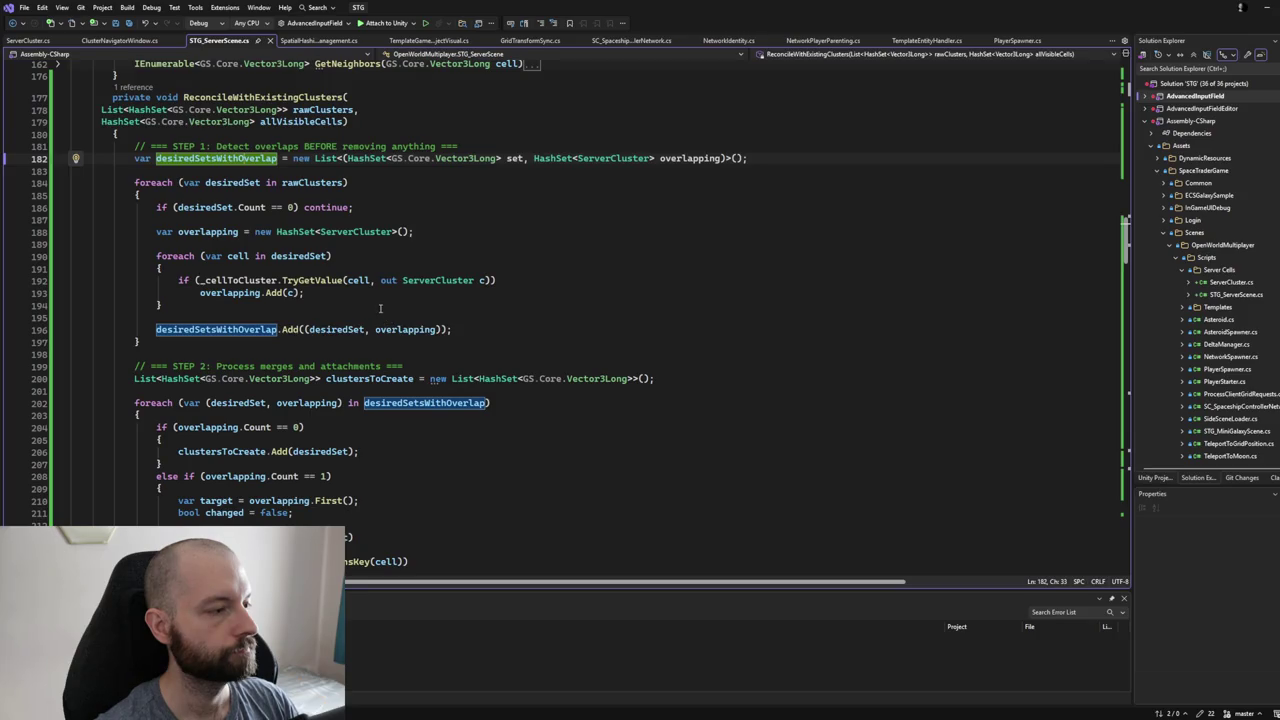
{"action": "scroll", "coordinate": [380, 308], "scroll_direction": "down", "scroll_amount": 2}
{"action": "scroll", "coordinate": [380, 308], "scroll_direction": "down", "scroll_amount": 1}
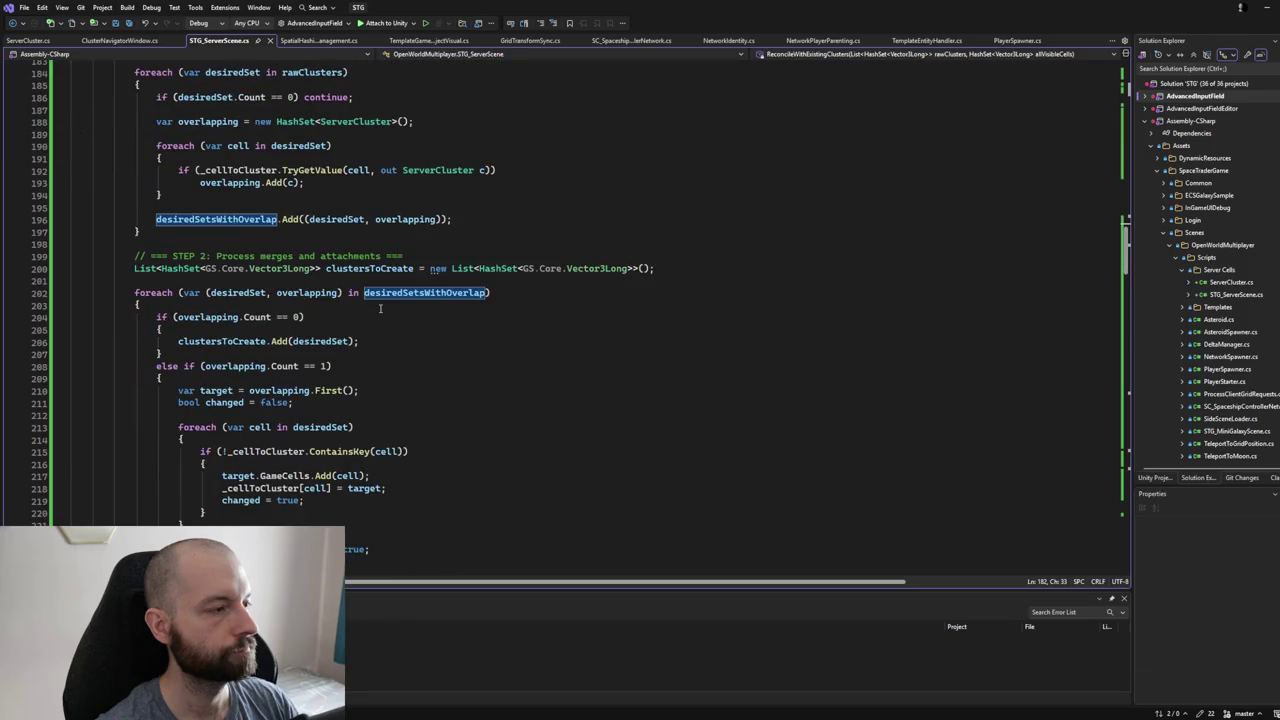
{"action": "scroll", "coordinate": [380, 308], "scroll_direction": "up", "scroll_amount": 2}
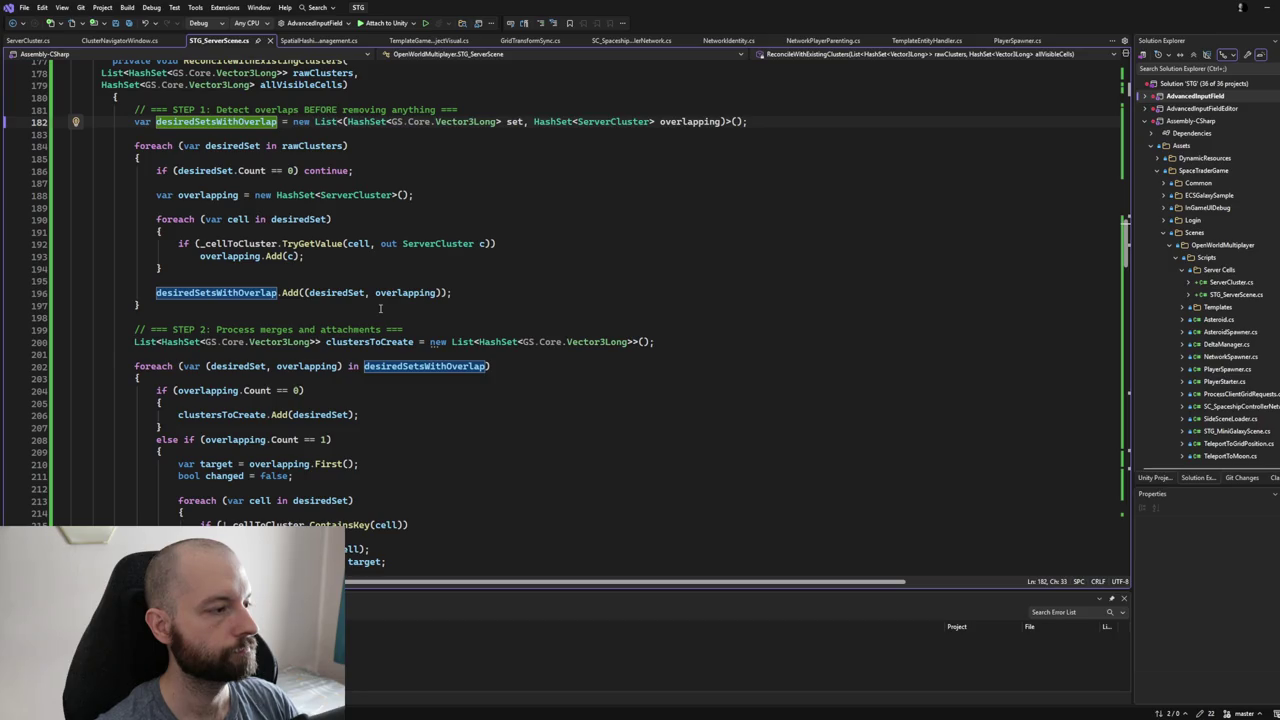
{"action": "scroll", "coordinate": [380, 308], "scroll_direction": "down", "scroll_amount": 1}
{"action": "scroll", "coordinate": [380, 308], "scroll_direction": "down", "scroll_amount": 1}
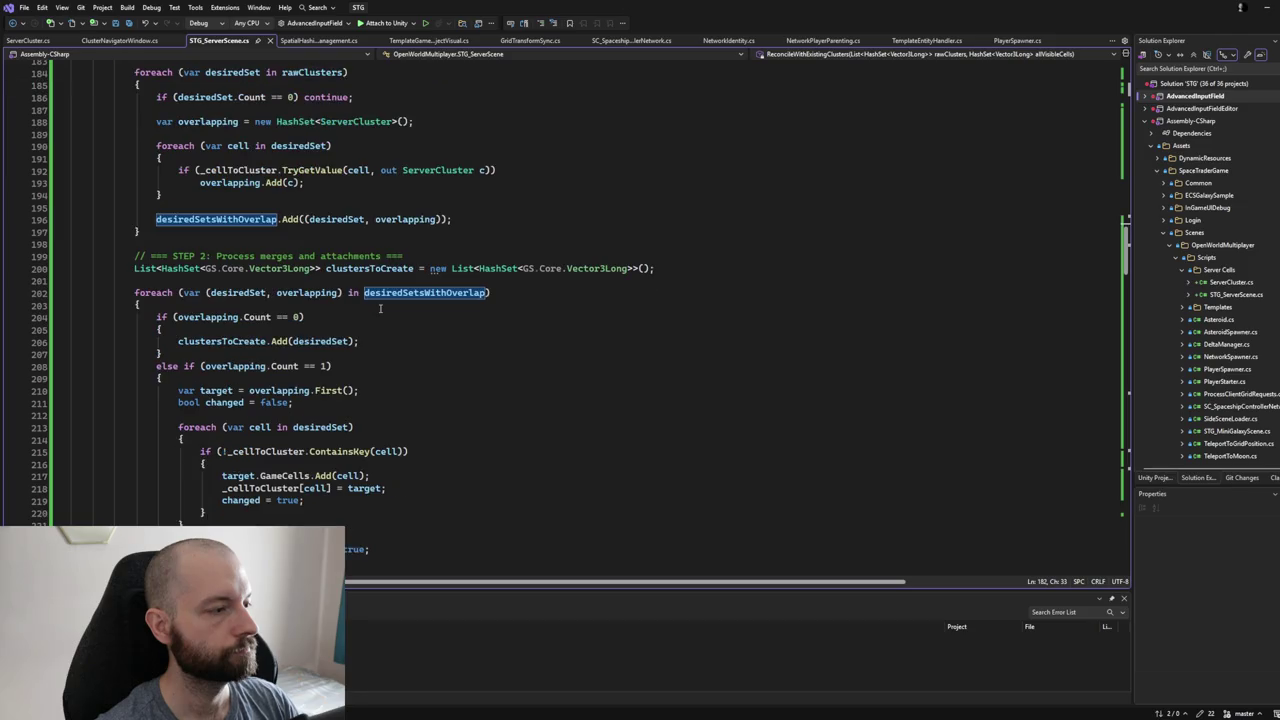
{"action": "scroll", "coordinate": [380, 308], "scroll_direction": "down", "scroll_amount": 2}
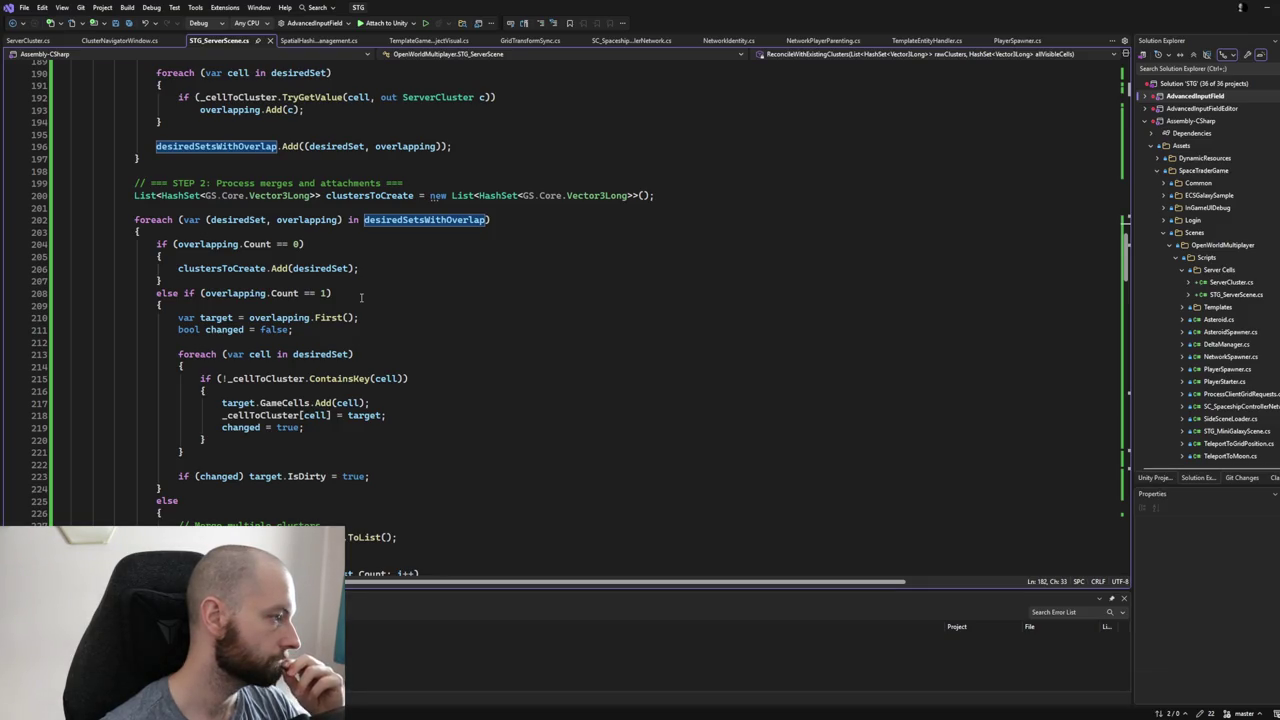
{"action": "left_click", "coordinate": [371, 195]}
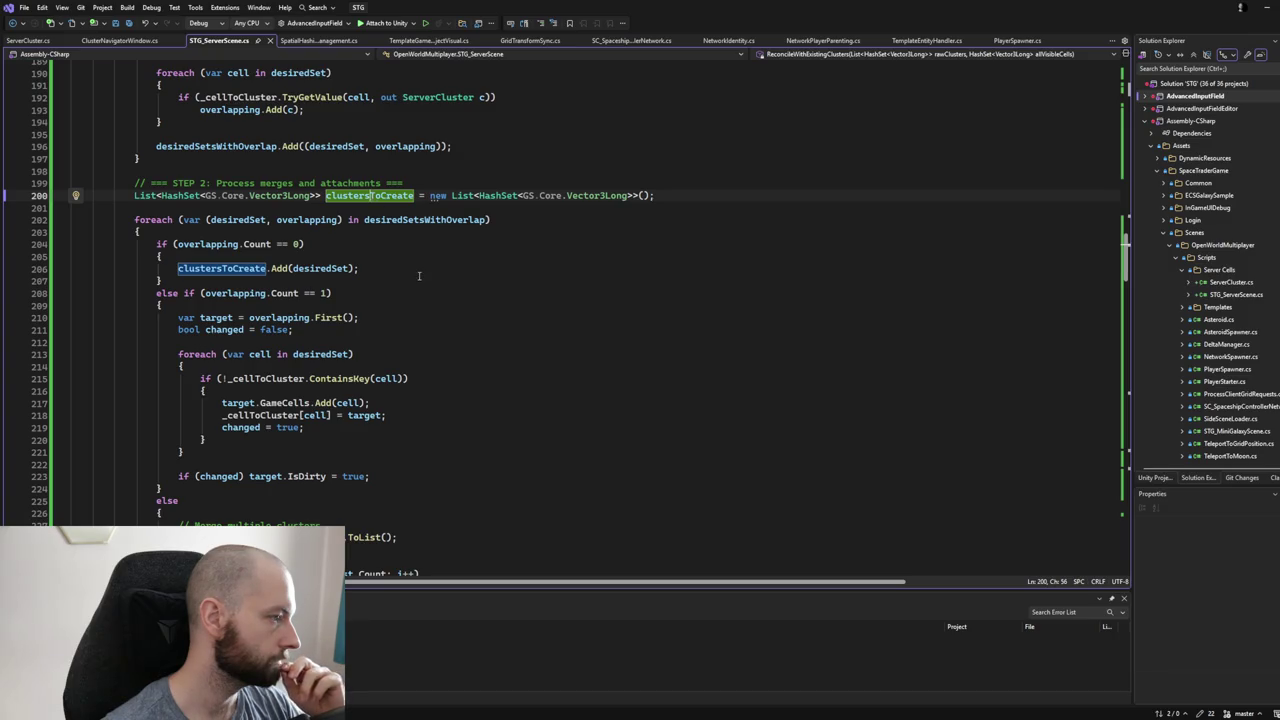
{"action": "left_click", "coordinate": [421, 220]}
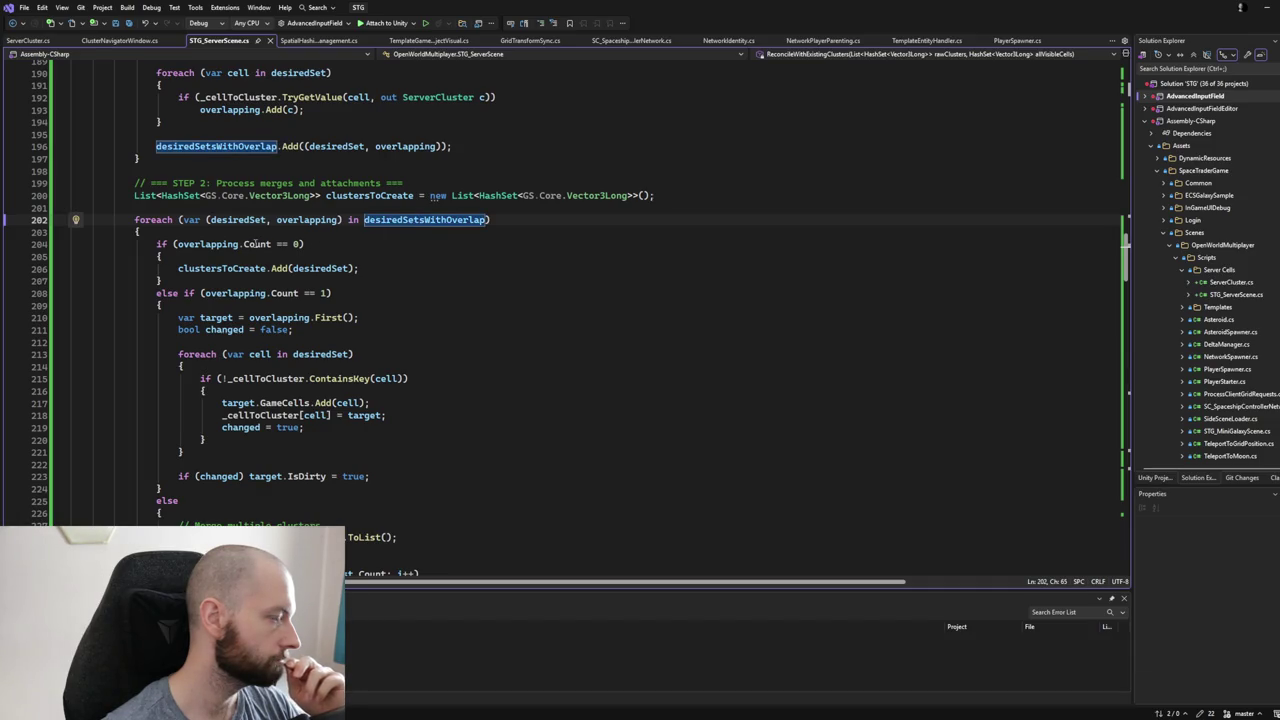
{"action": "scroll", "coordinate": [277, 219], "scroll_direction": "up", "scroll_amount": 2}
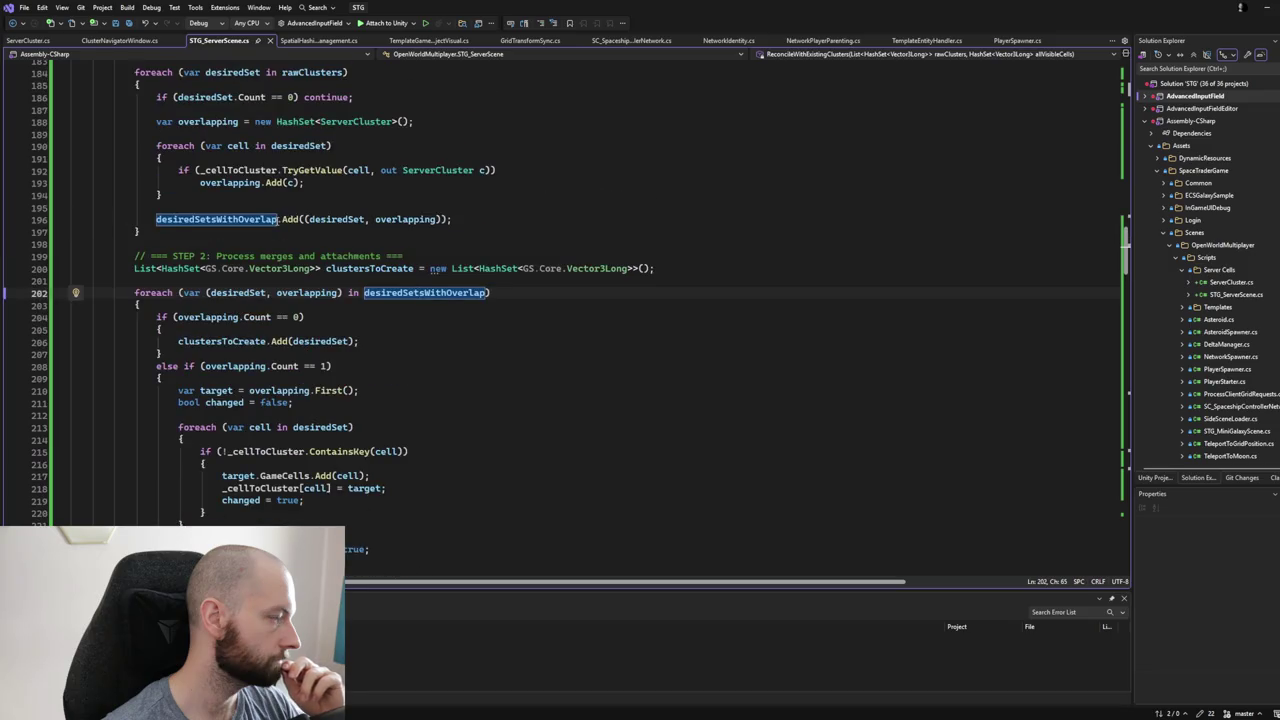
{"action": "scroll", "coordinate": [277, 219], "scroll_direction": "down", "scroll_amount": 1}
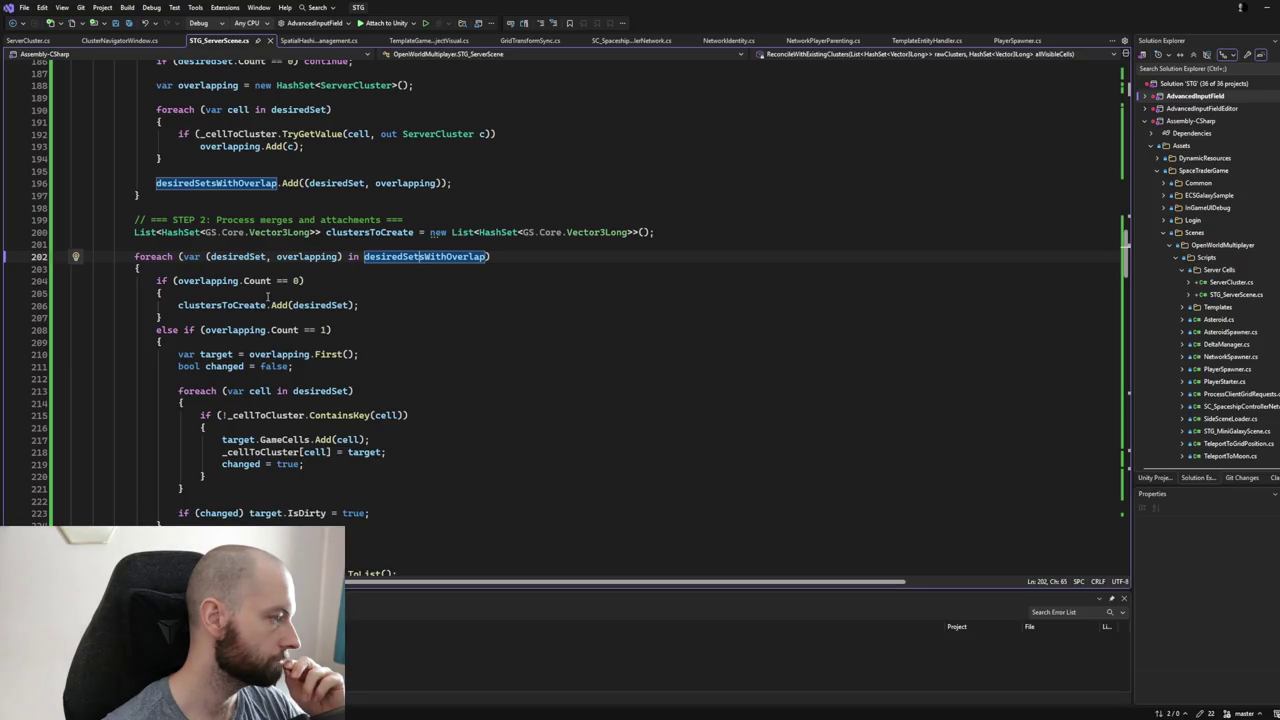
{"action": "left_click", "coordinate": [224, 283]}
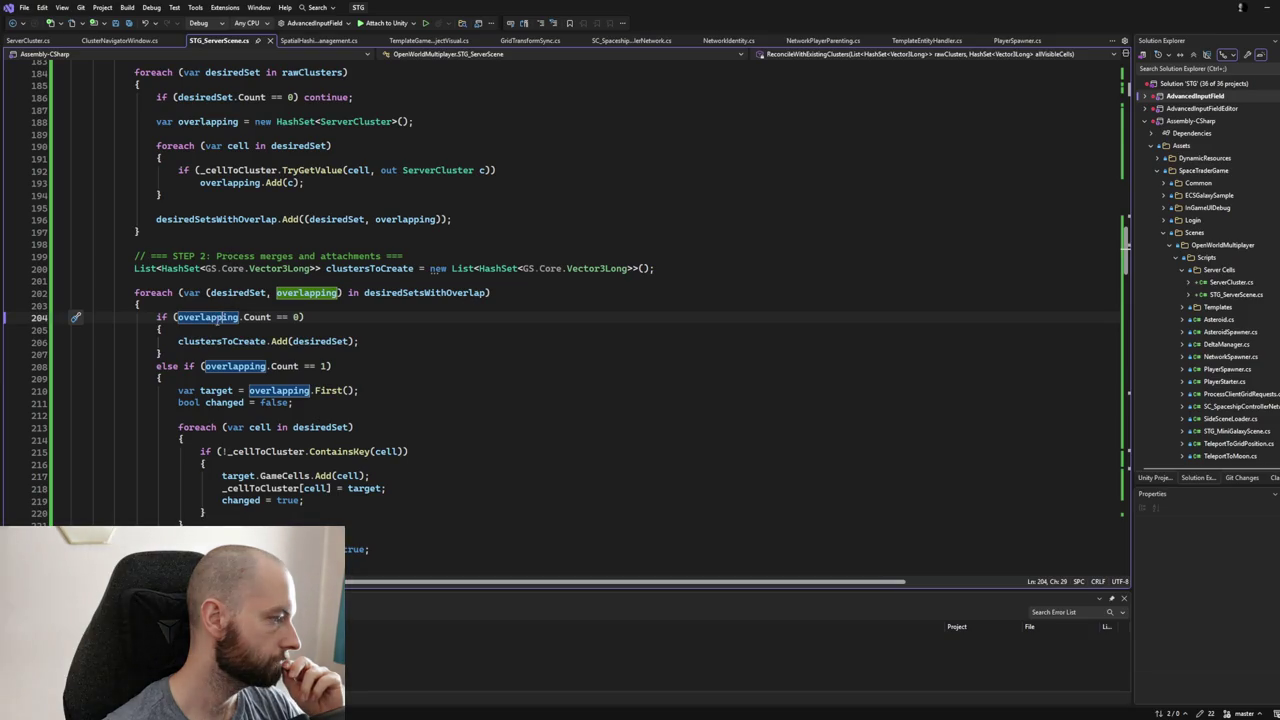
{"action": "scroll", "coordinate": [324, 320], "scroll_direction": "down", "scroll_amount": 2}
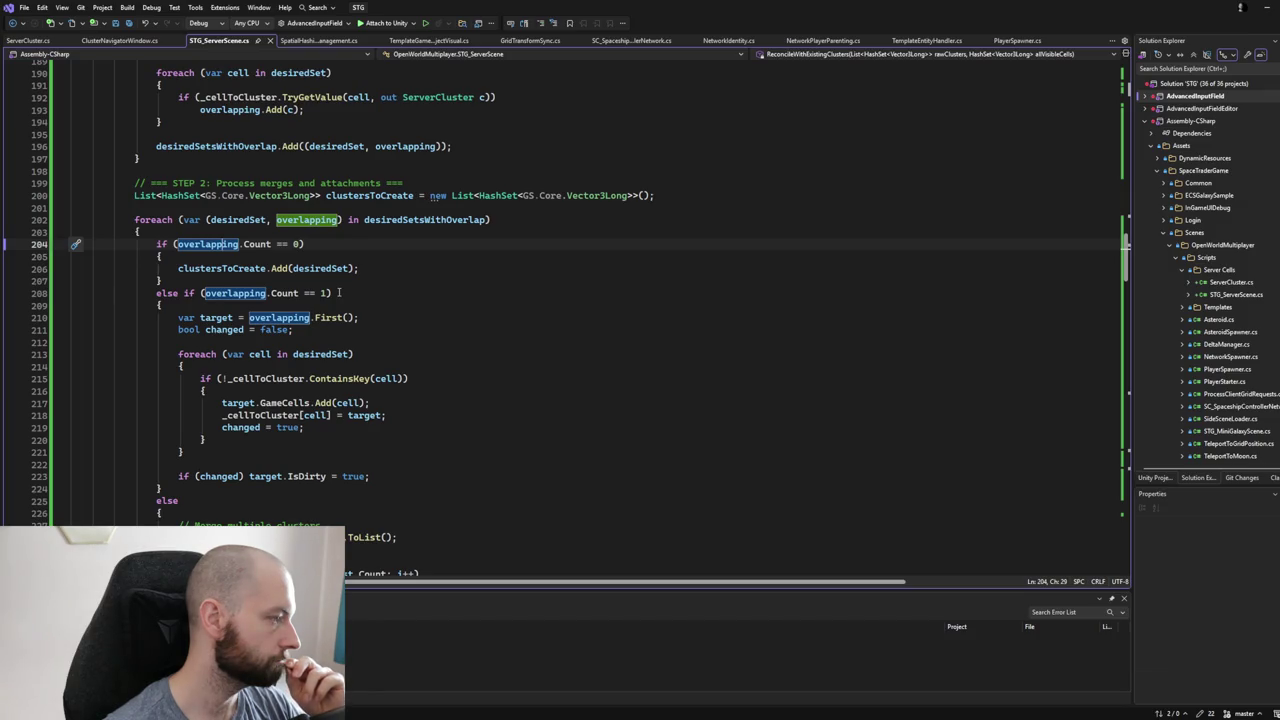
{"action": "scroll", "coordinate": [339, 293], "scroll_direction": "down", "scroll_amount": 1}
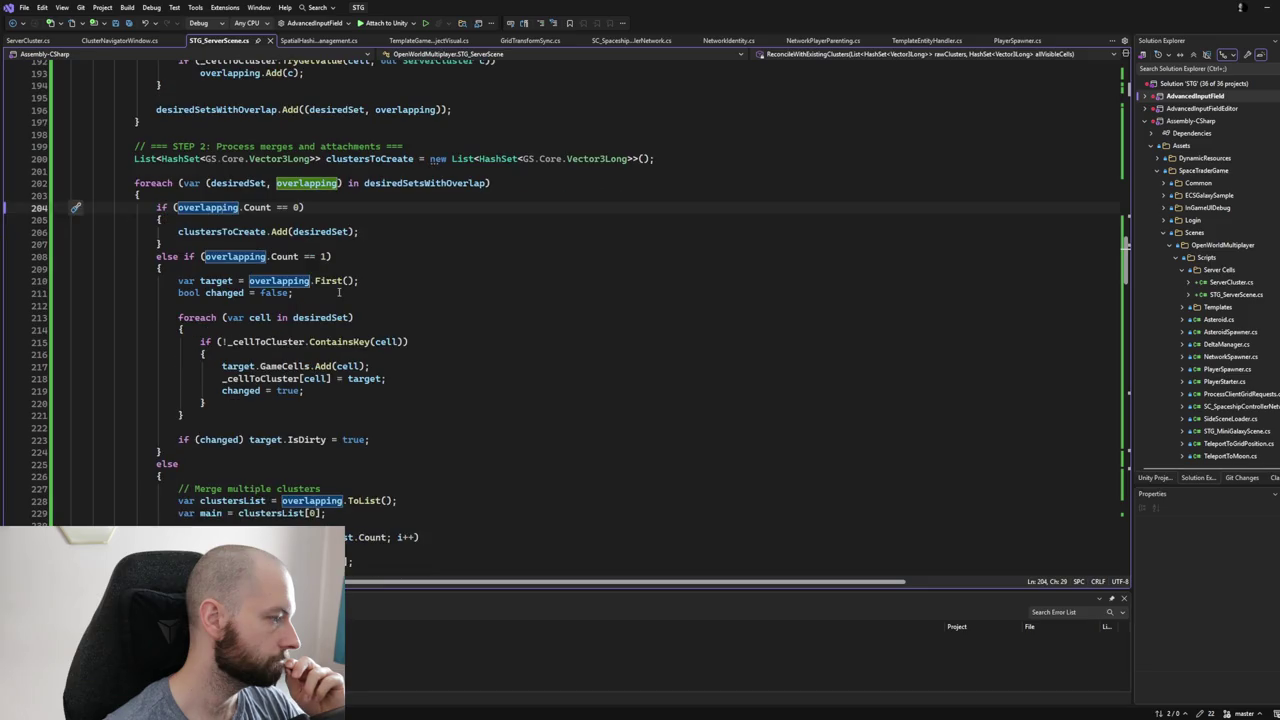